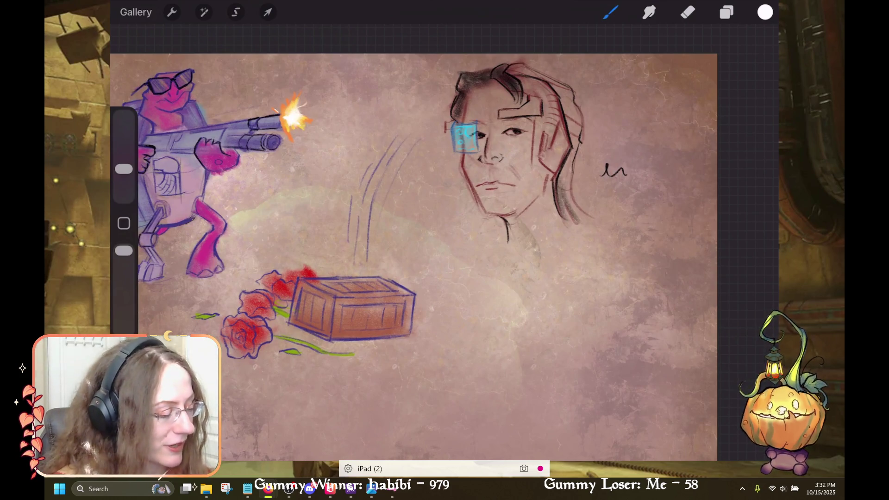
# - Select the Eraser and briefly check the layer list
pyautogui.press('e')
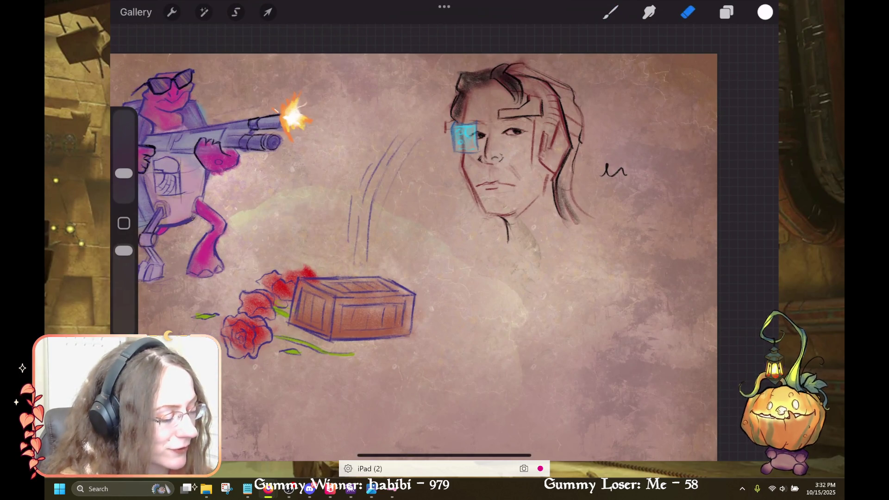
pyautogui.press('l')
pyautogui.press('e')
pyautogui.scroll(3, 445, 241)
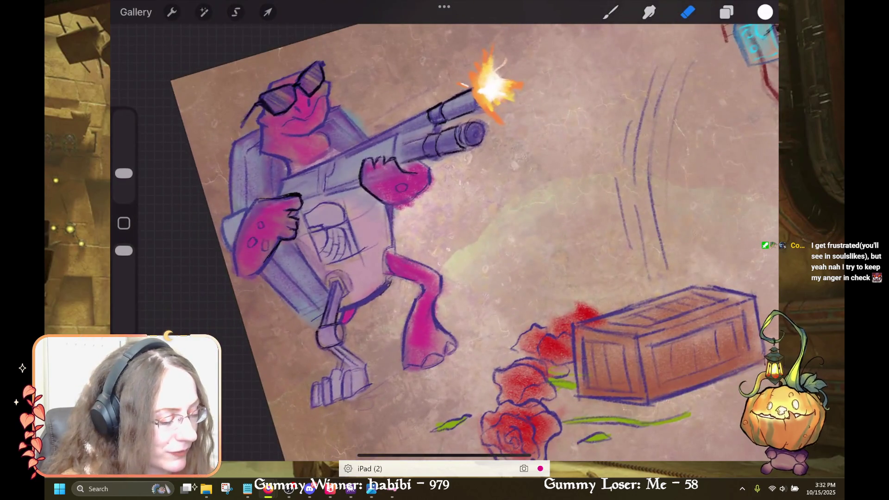
# - Undo the white arc stroke beside the gun, then return to the Eraser
pyautogui.hotkey('ctrl', 'z')
pyautogui.press('b')
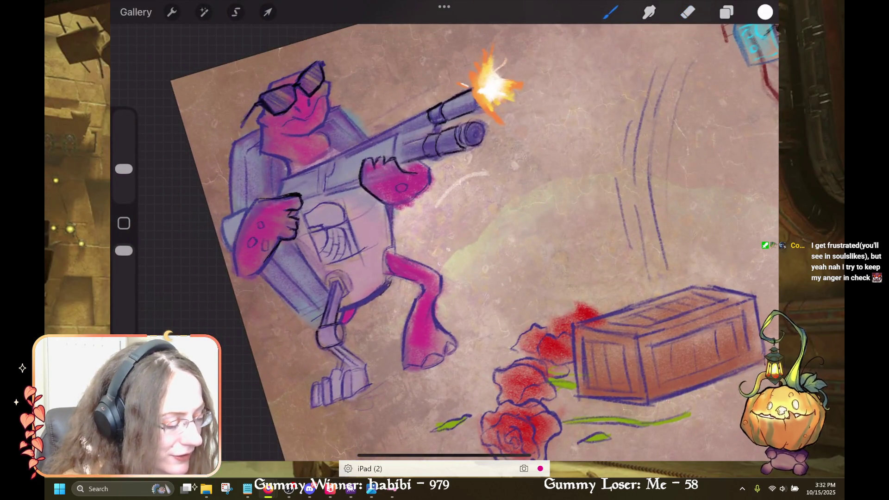
pyautogui.hotkey('ctrl', 'z')
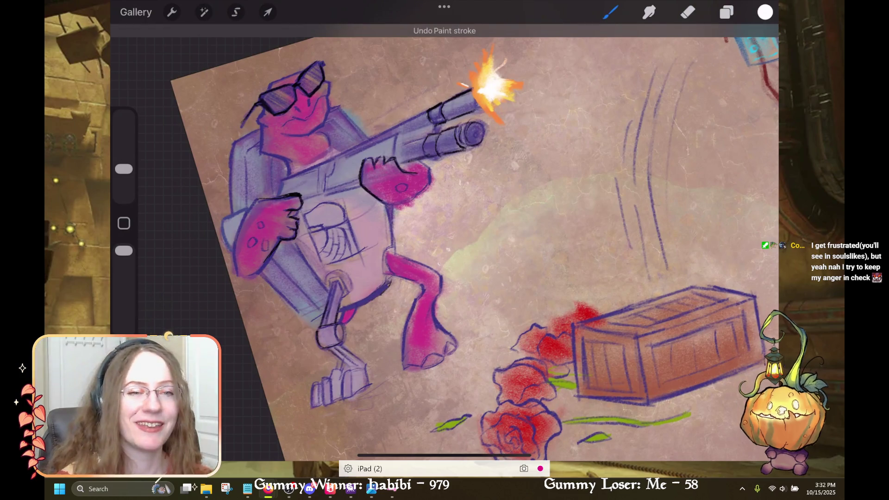
pyautogui.scroll(-5, 444, 241)
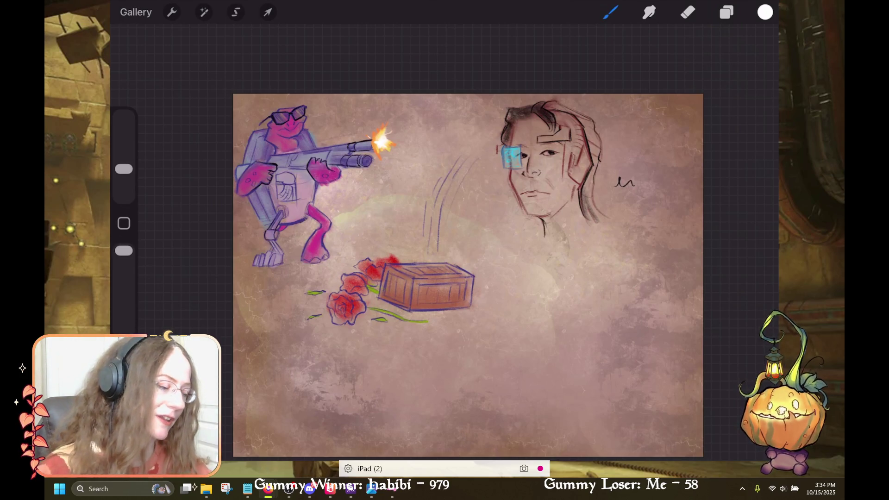
pyautogui.click(688, 13)
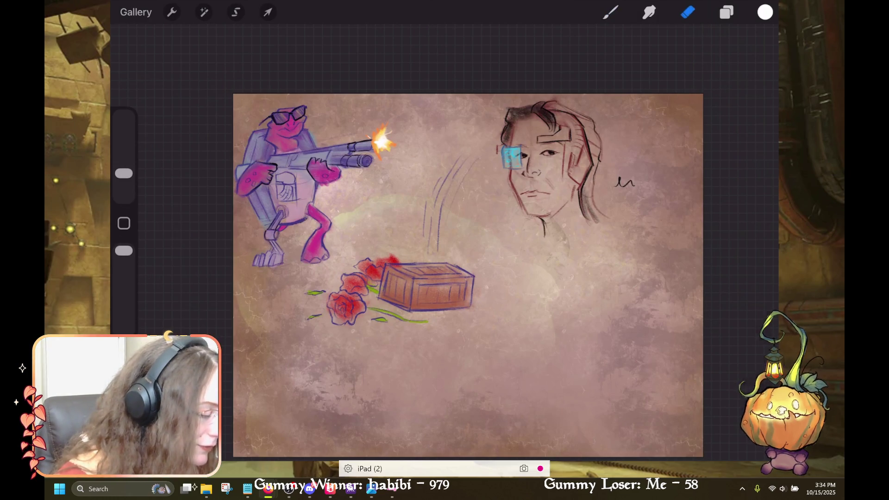
# - Make Layer 8 active and erase the small pen mark right of the man's face
pyautogui.click(726, 13)
pyautogui.click(662, 226)
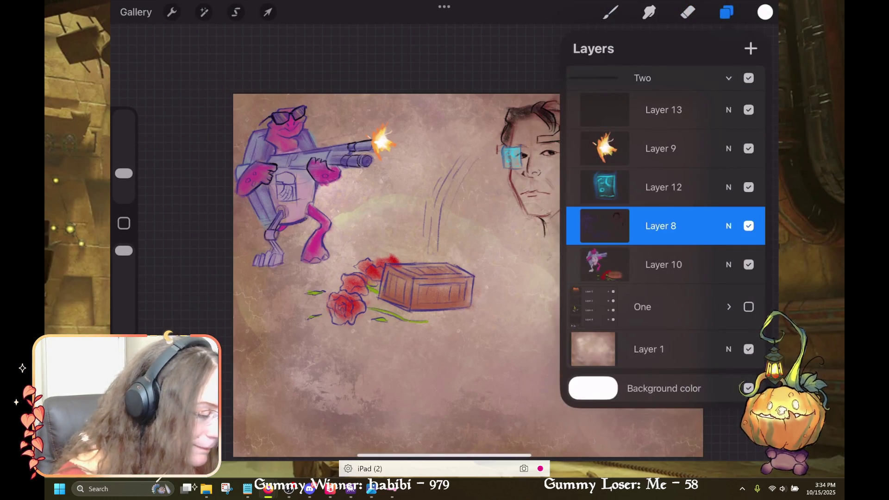
pyautogui.click(726, 12)
pyautogui.click(726, 13)
pyautogui.click(726, 13)
pyautogui.moveTo(616, 185); pyautogui.dragTo(631, 180)
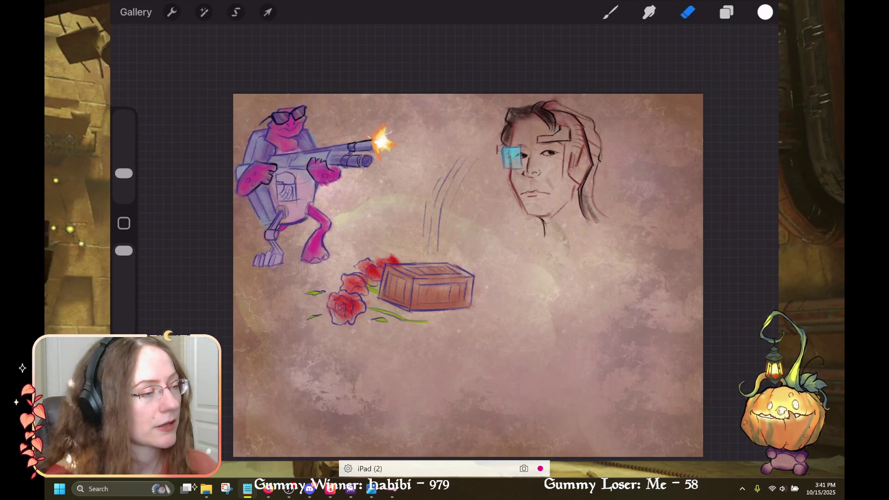
pyautogui.hotkey('alt', 'Tab')
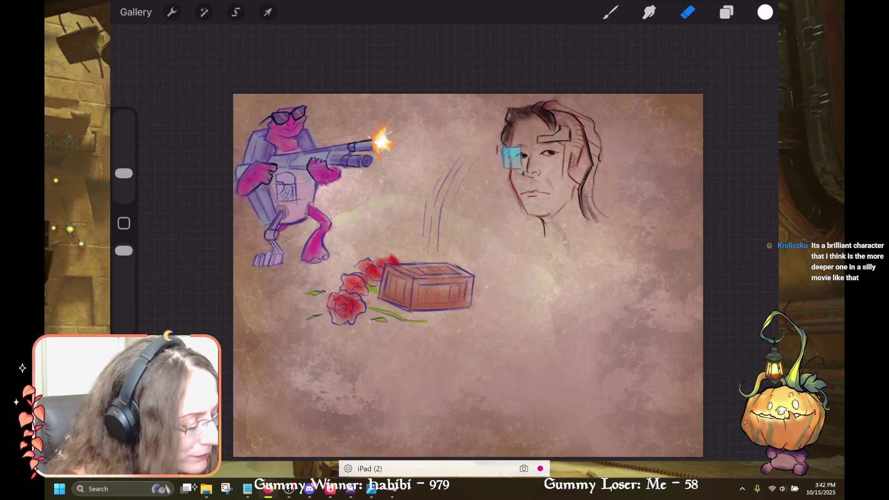
# - With the Brush active, make Layer 13 current and zoom in on the pink creature
pyautogui.press('b')
pyautogui.press('l')
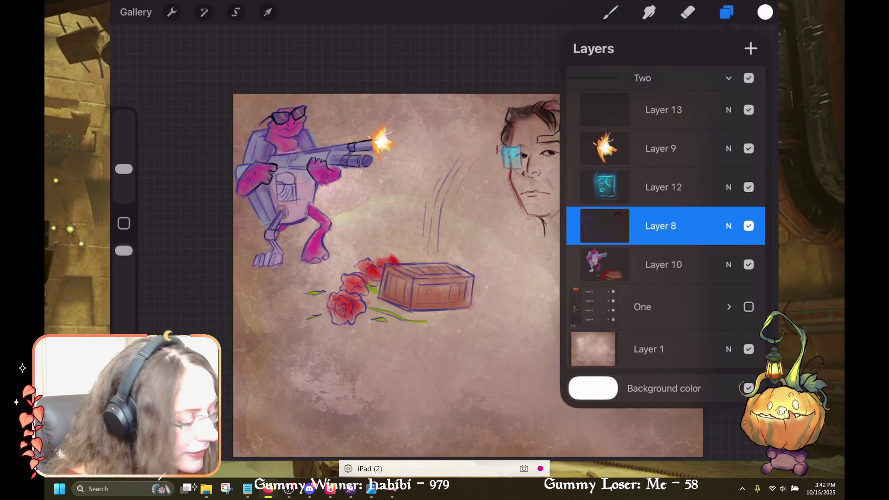
pyautogui.click(664, 109)
pyautogui.press('l')
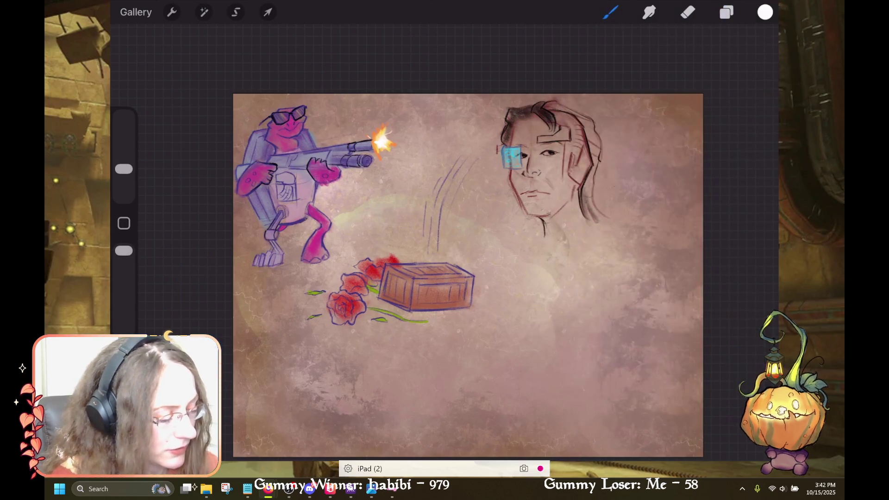
pyautogui.scroll(5, 444, 250)
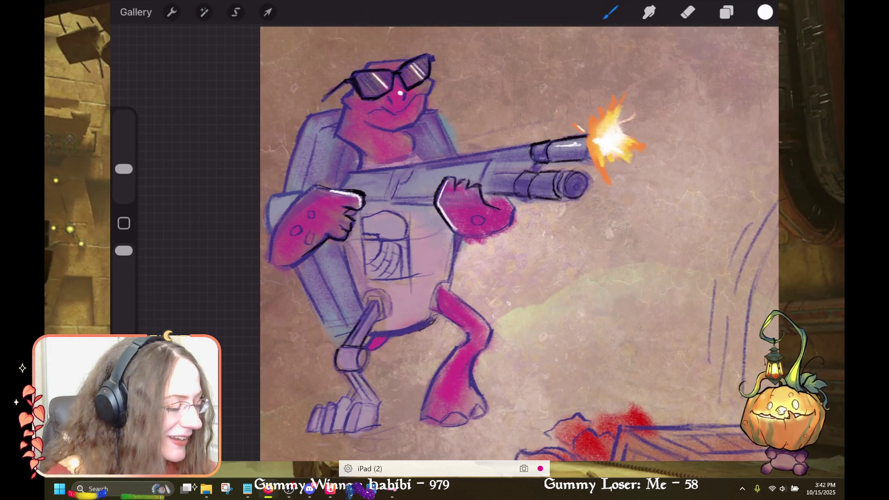
# - Hide layer group Two and show layer group One
pyautogui.scroll(-5, 519, 241)
pyautogui.click(727, 12)
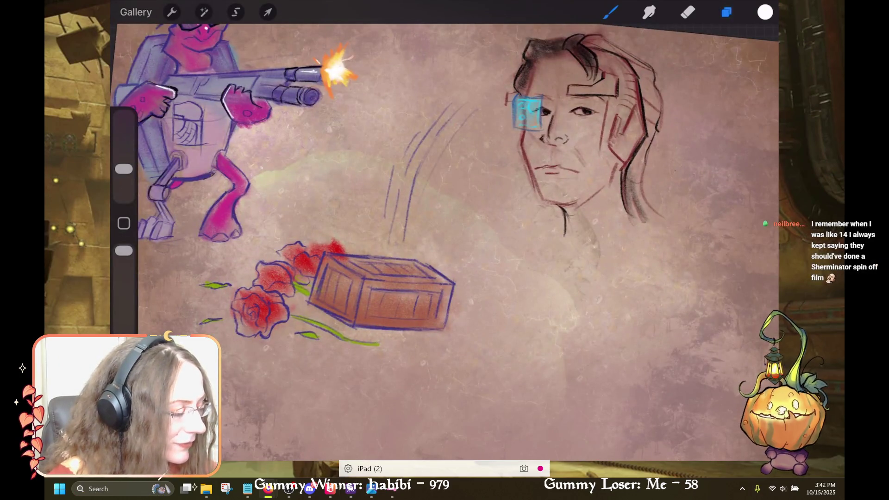
pyautogui.click(749, 78)
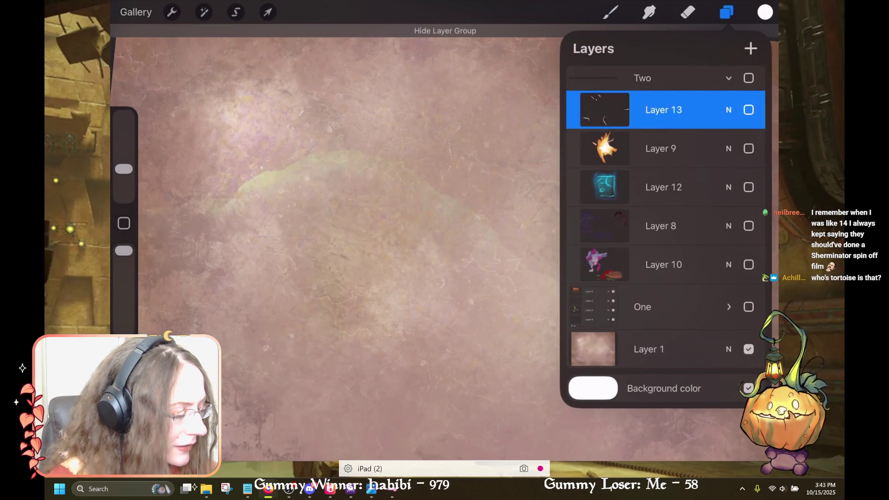
pyautogui.click(749, 307)
pyautogui.click(727, 12)
# - Zoom in on the Guyborg figure from group One
pyautogui.scroll(-3, 445, 241)
pyautogui.scroll(5, 463, 277)
pyautogui.scroll(2, 464, 255)
pyautogui.scroll(2, 463, 255)
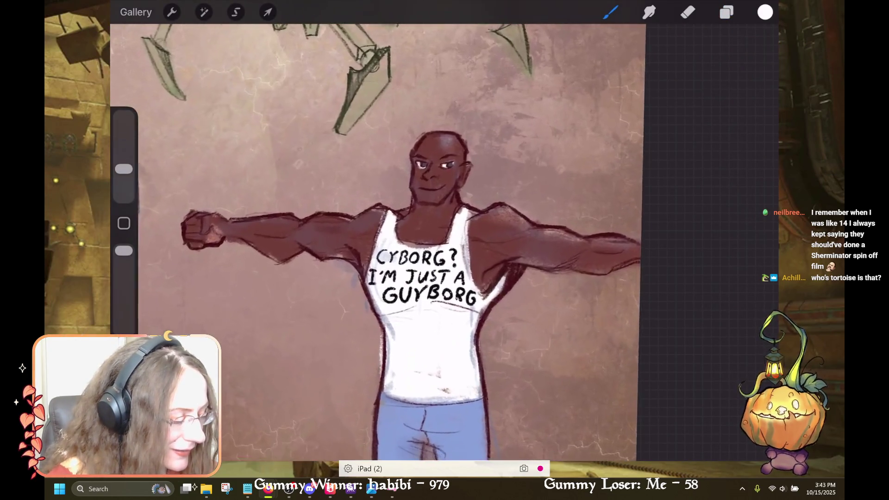
pyautogui.scroll(1, 463, 254)
pyautogui.scroll(1, 463, 255)
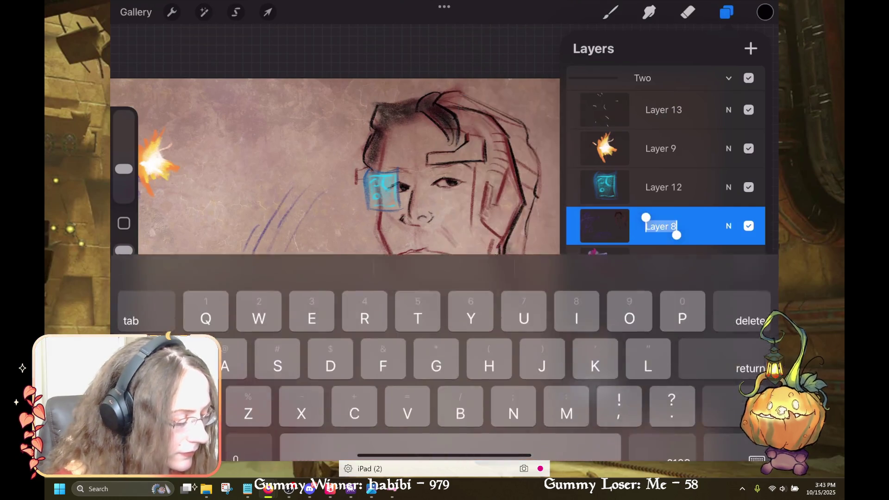
# - Rename Layer 8 to 'Lines', then make Layer 10 the active layer
pyautogui.write('Lines')
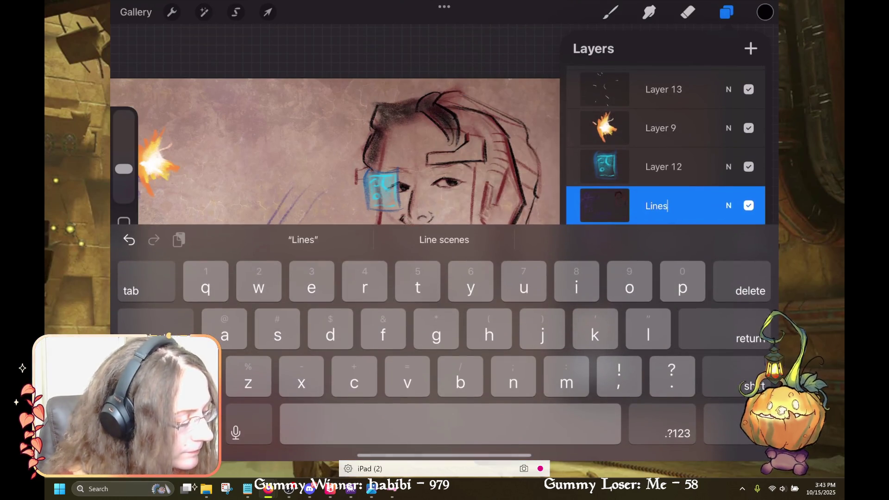
pyautogui.press('Return')
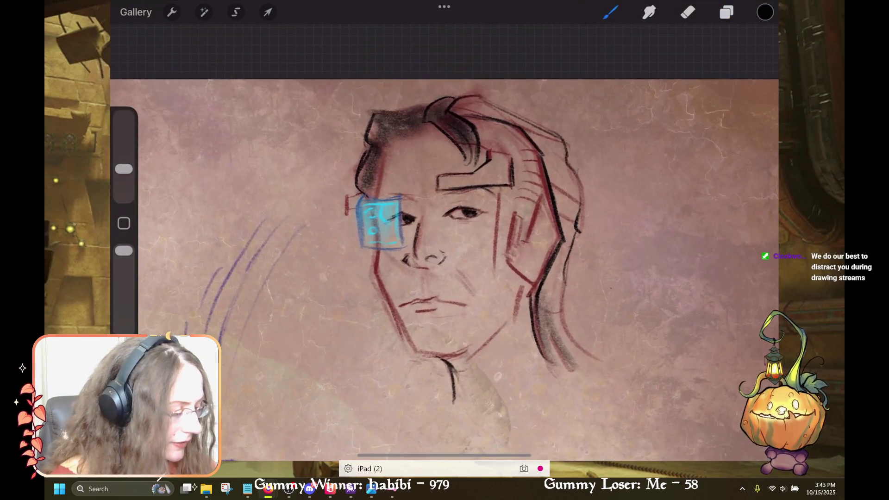
pyautogui.click(726, 12)
pyautogui.click(663, 265)
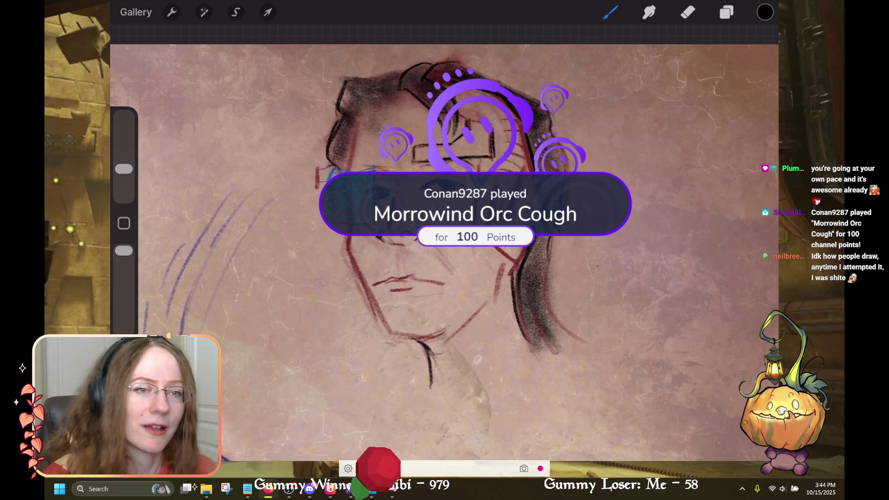
# - Undo stray strokes on the face and hair, and add red shading on the neck
pyautogui.hotkey('ctrl', 'z')
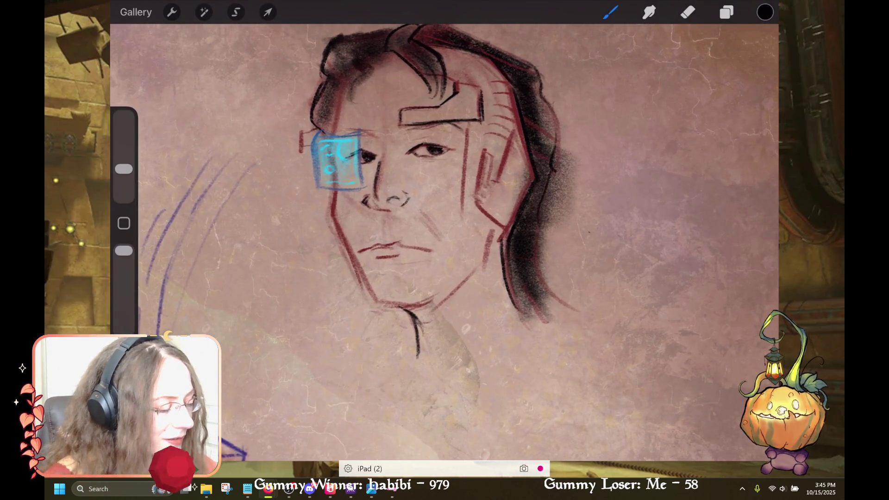
pyautogui.hotkey('ctrl', 'z')
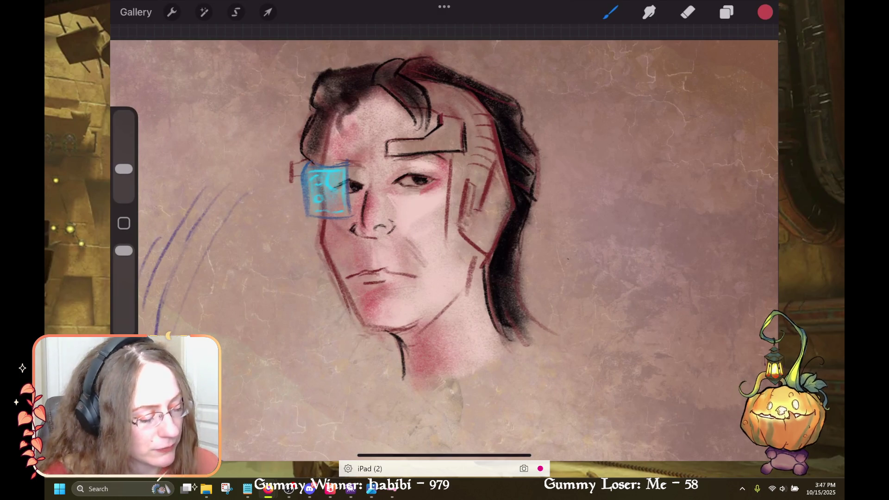
pyautogui.hotkey('ctrl', 'z')
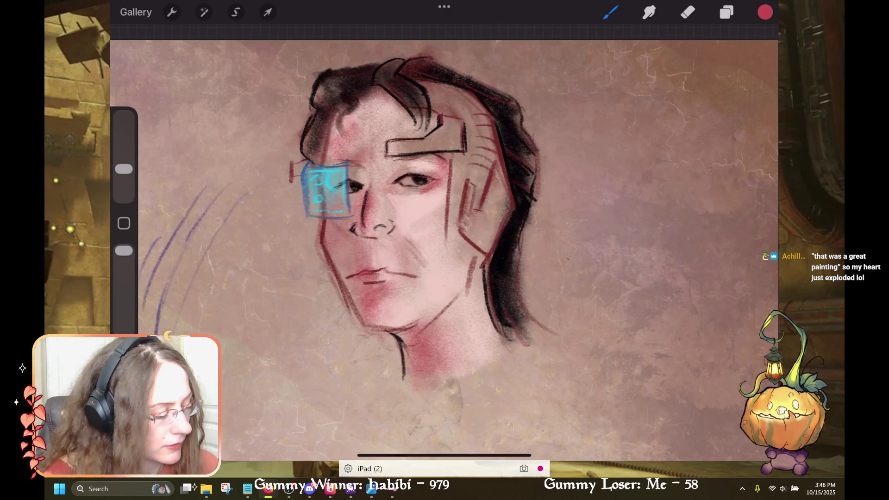
pyautogui.moveTo(407, 334); pyautogui.dragTo(438, 373)
pyautogui.click(726, 13)
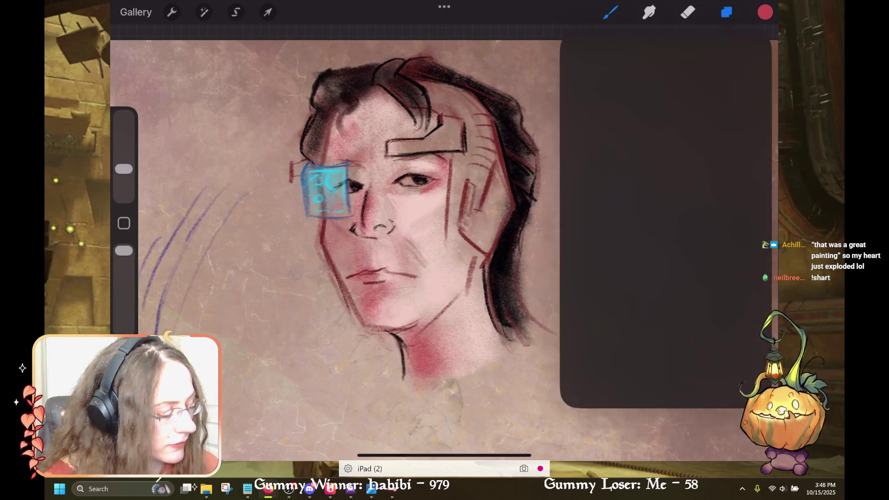
# - Pick yellow from the saved colour palettes
pyautogui.click(727, 12)
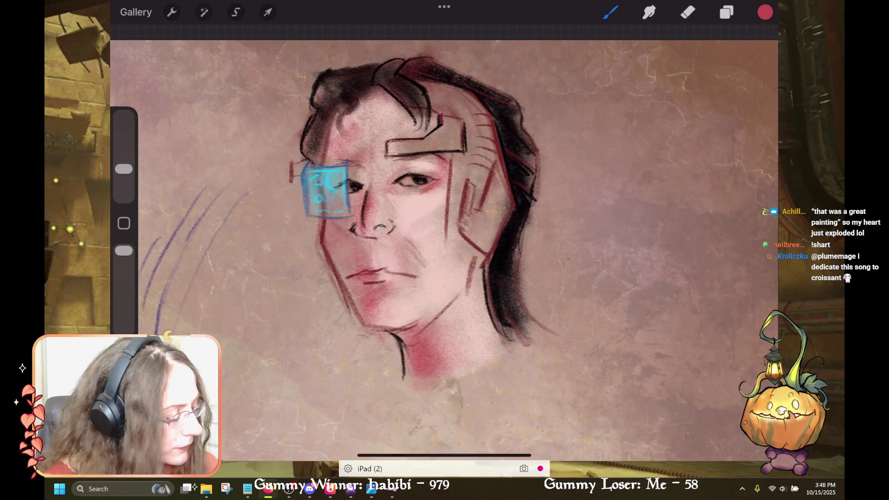
pyautogui.click(766, 12)
pyautogui.click(743, 429)
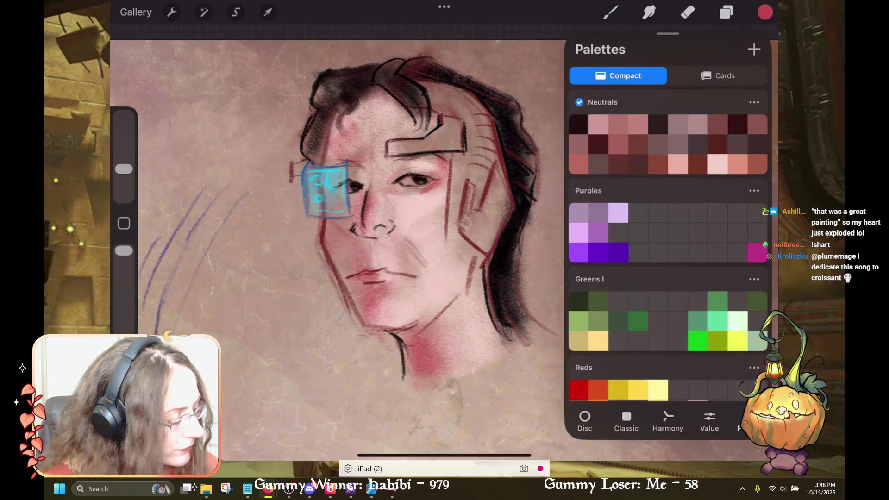
pyautogui.click(738, 341)
pyautogui.click(765, 12)
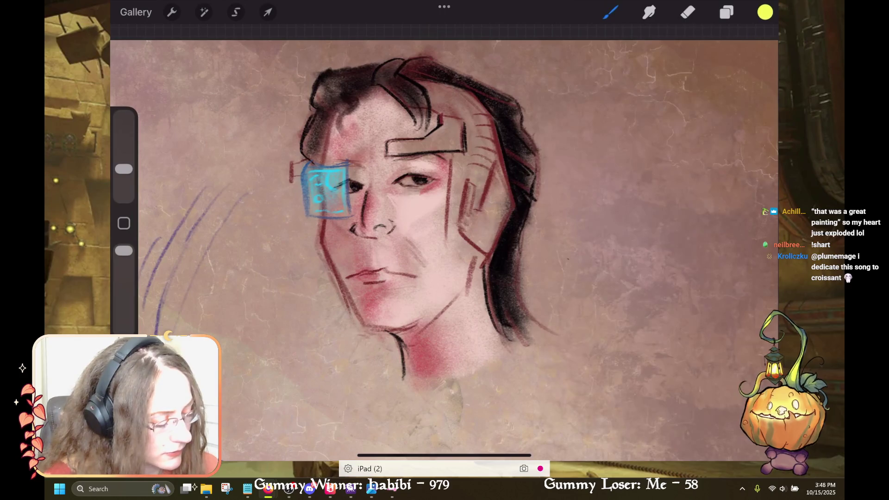
# - Paint yellow highlights on the neck, left jaw, jawline and cheek edge
pyautogui.moveTo(407, 347); pyautogui.dragTo(405, 374)
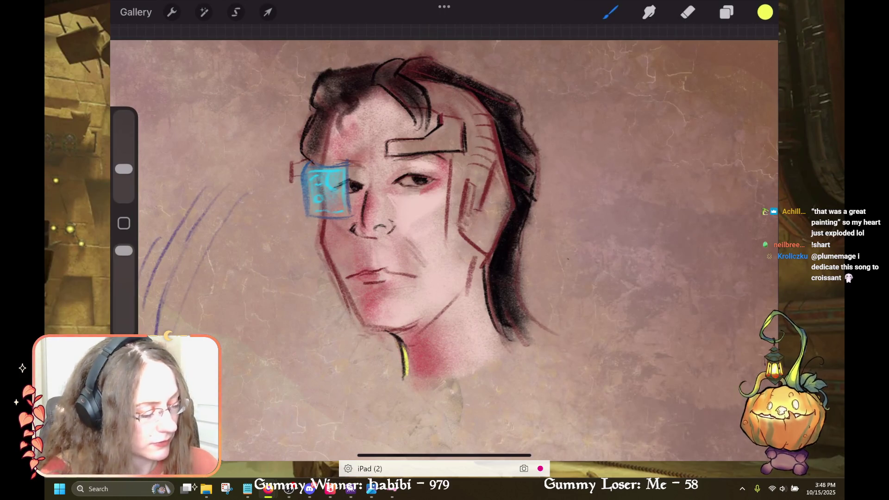
pyautogui.moveTo(355, 294); pyautogui.dragTo(368, 322)
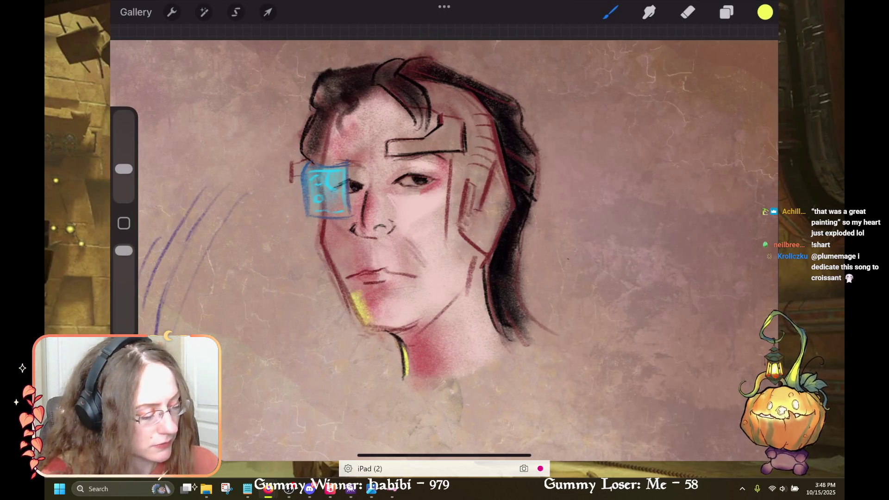
pyautogui.moveTo(348, 286); pyautogui.dragTo(356, 299)
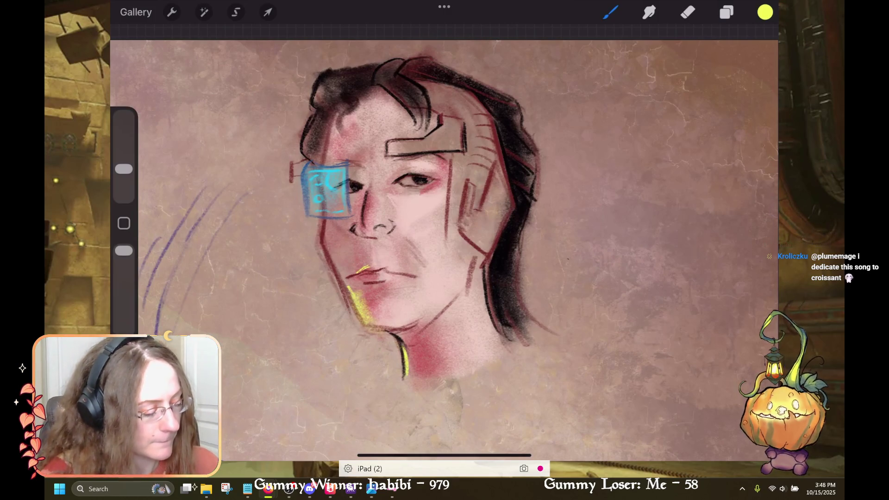
pyautogui.hotkey('ctrl', 'z')
pyautogui.hotkey('ctrl', 'shift', 'z')
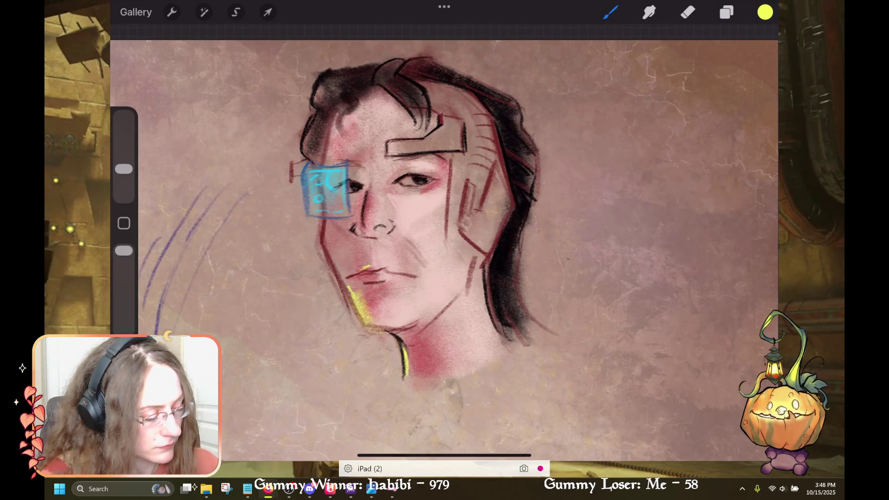
pyautogui.moveTo(329, 250); pyautogui.dragTo(353, 290)
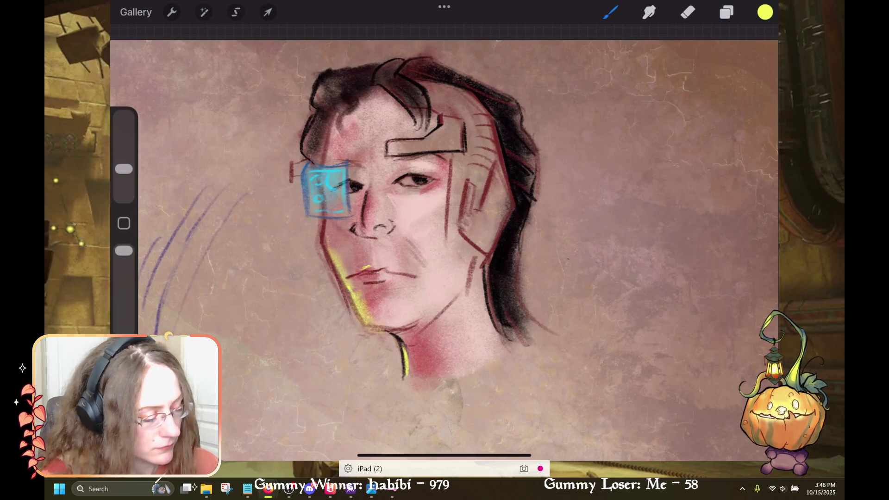
pyautogui.moveTo(332, 215); pyautogui.dragTo(325, 240)
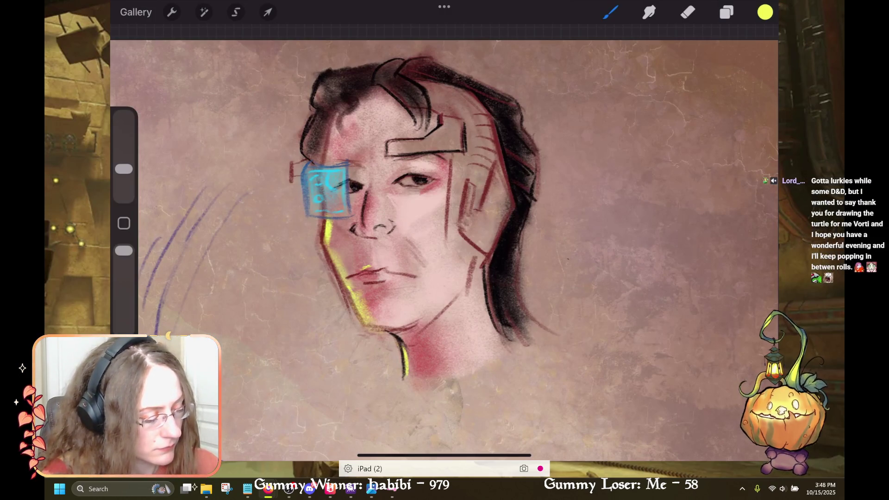
pyautogui.moveTo(331, 185); pyautogui.dragTo(325, 208)
# - Add yellow highlights to hairline, hair, forehead band and temple, then pick pale lavender
pyautogui.moveTo(338, 131); pyautogui.dragTo(329, 148)
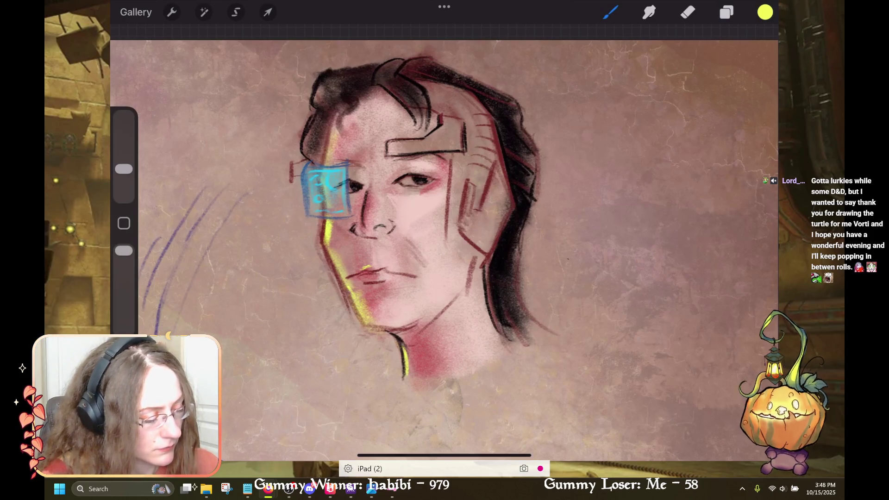
pyautogui.moveTo(316, 124); pyautogui.dragTo(302, 152)
pyautogui.moveTo(328, 81); pyautogui.dragTo(314, 107)
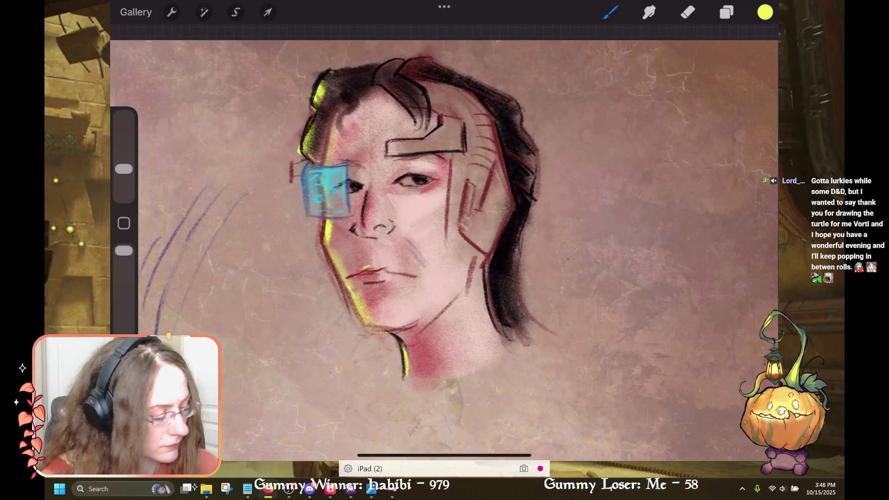
pyautogui.moveTo(350, 64); pyautogui.dragTo(330, 75)
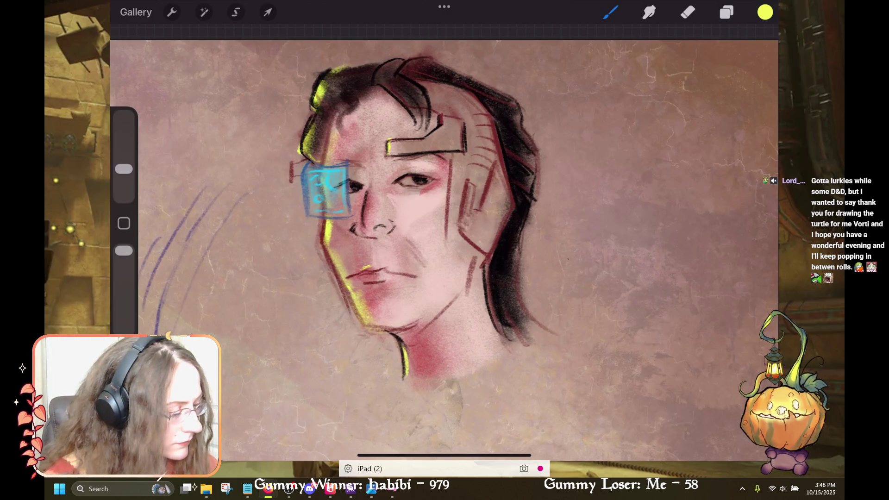
pyautogui.moveTo(390, 140); pyautogui.dragTo(389, 153)
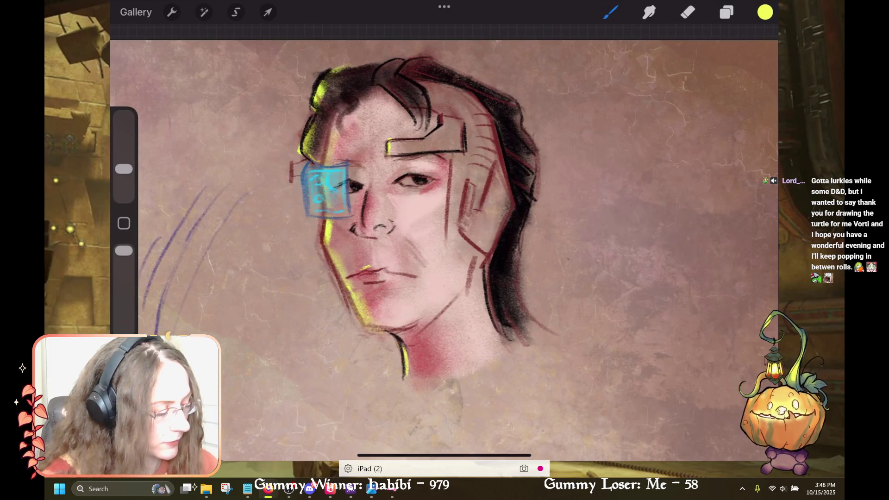
pyautogui.moveTo(453, 174); pyautogui.dragTo(451, 196)
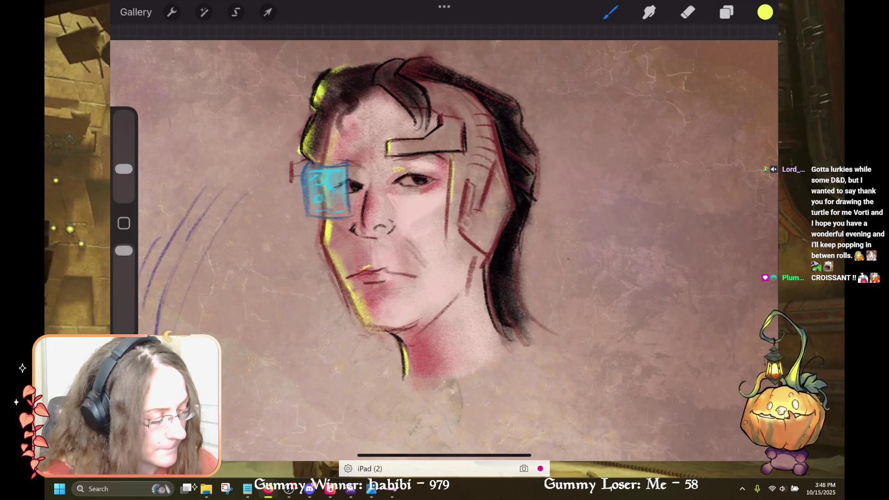
pyautogui.moveTo(392, 165); pyautogui.dragTo(407, 169)
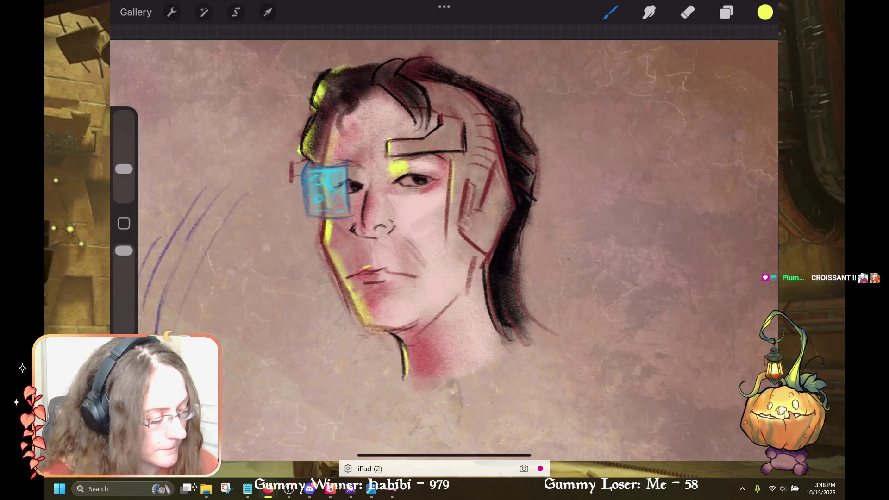
pyautogui.hotkey('ctrl', 'z')
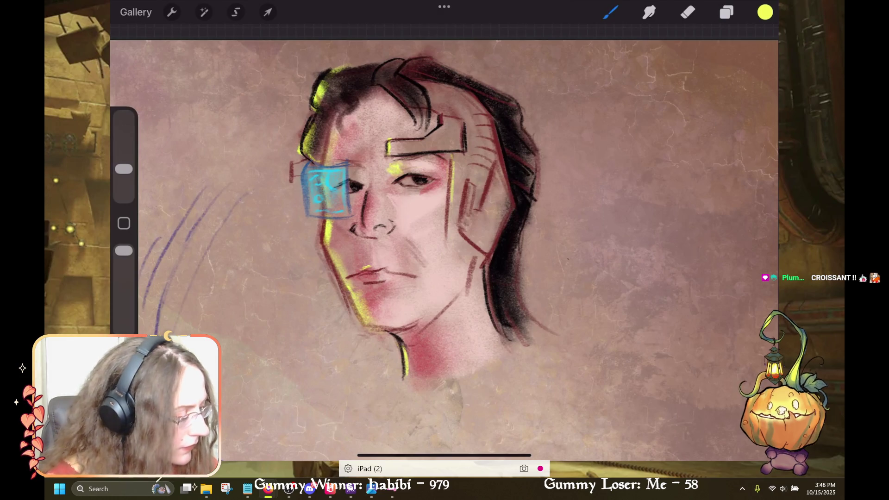
pyautogui.click(765, 12)
pyautogui.click(698, 389)
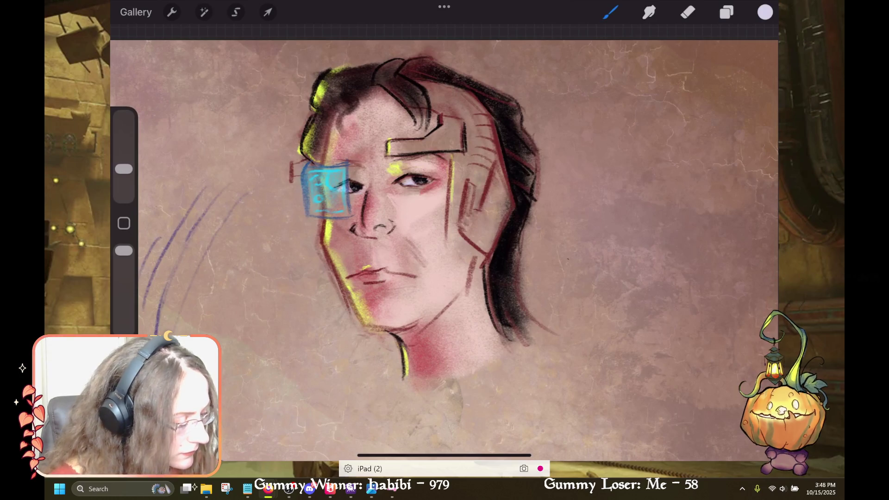
# - Pick a bright yellow from the colour palettes
pyautogui.click(765, 12)
pyautogui.scroll(-10, 669, 246)
pyautogui.scroll(-5, 668, 245)
pyautogui.scroll(5, 668, 245)
pyautogui.scroll(-2, 669, 246)
pyautogui.click(738, 215)
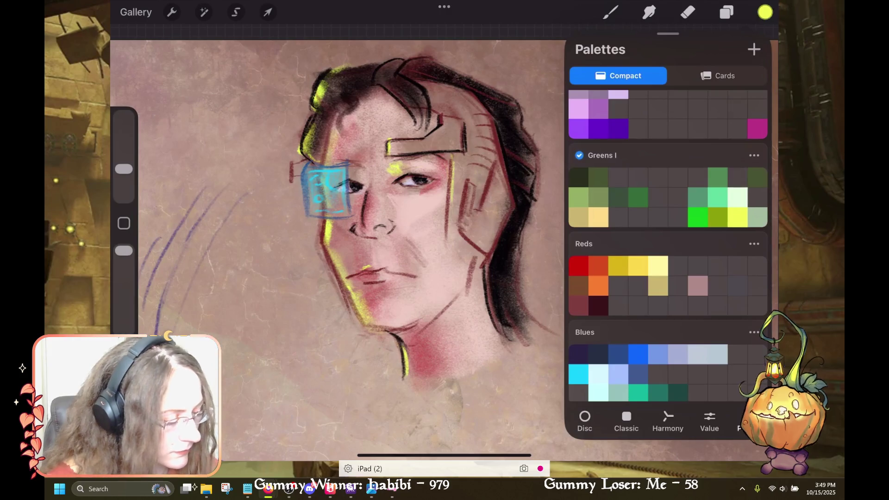
pyautogui.click(765, 12)
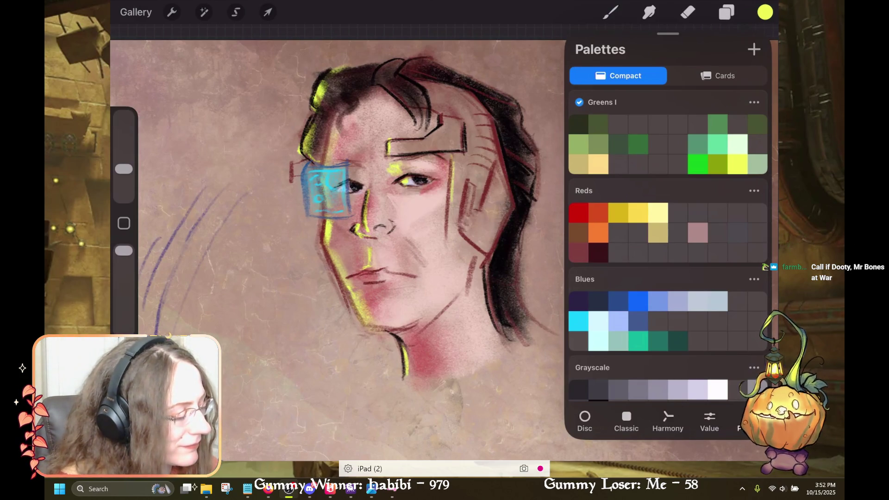
# - Pick a grey from the Grayscale palette and make Grayscale the default palette
pyautogui.scroll(10, 668, 245)
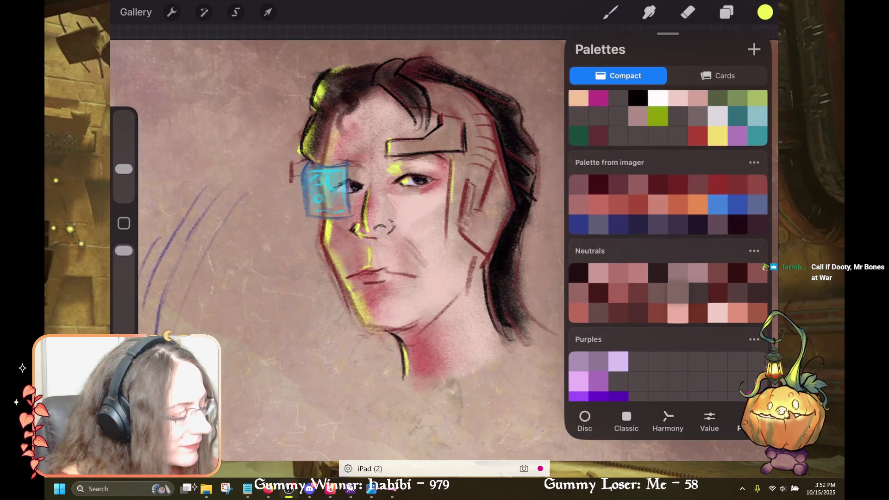
pyautogui.scroll(2, 677, 334)
pyautogui.scroll(5, 668, 245)
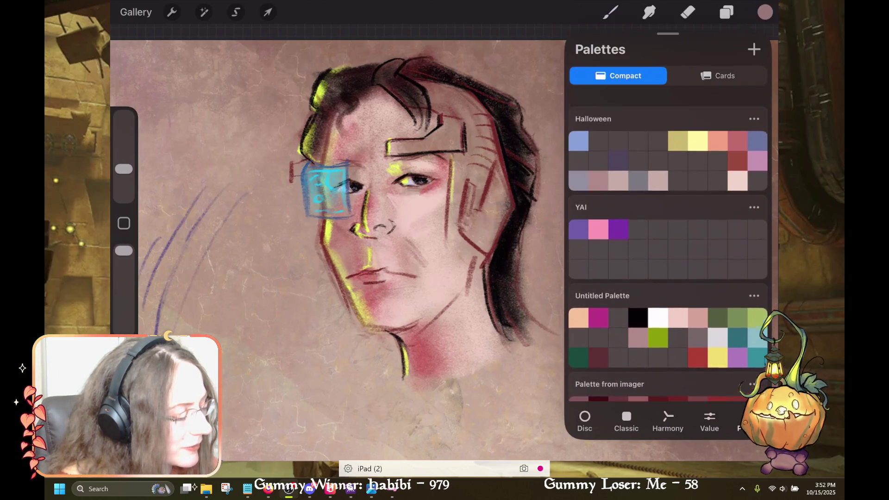
pyautogui.scroll(10, 668, 246)
pyautogui.scroll(2, 668, 245)
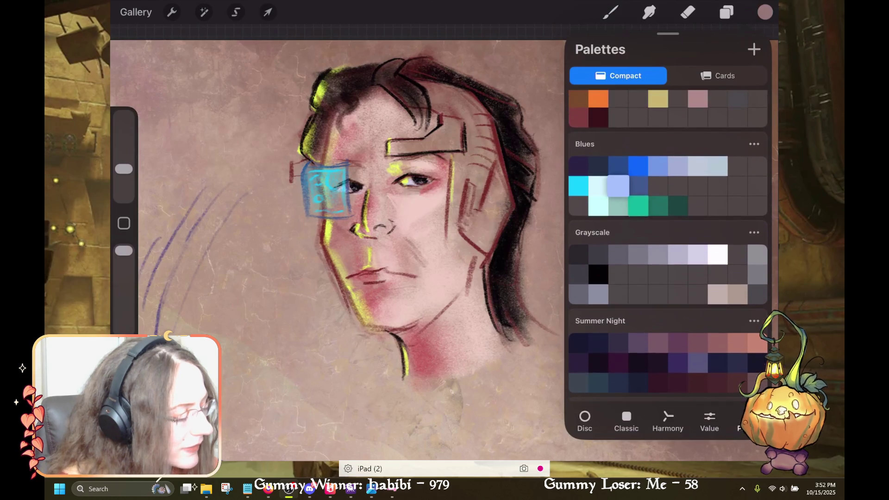
pyautogui.click(593, 233)
pyautogui.click(598, 295)
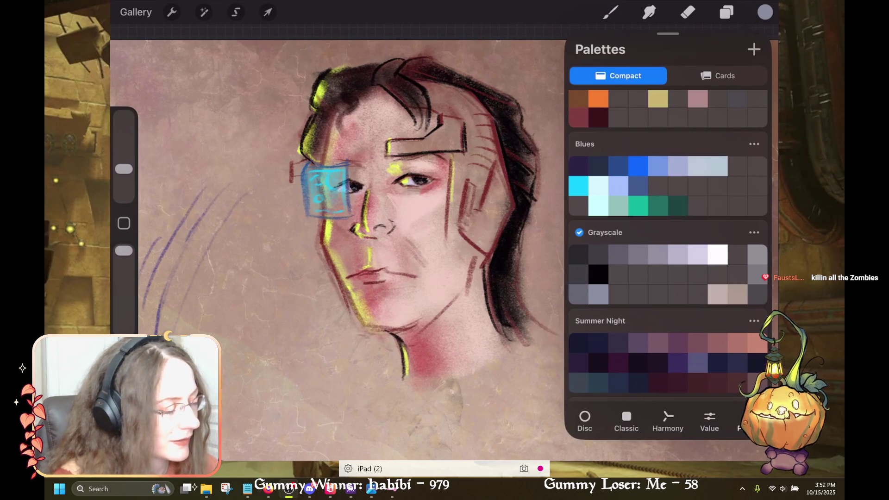
pyautogui.click(765, 12)
# - Rotate the canvas and paint a bluish-grey patch on the side of the head
pyautogui.click(727, 12)
pyautogui.click(610, 12)
pyautogui.moveTo(407, 222); pyautogui.dragTo(444, 176)
pyautogui.moveTo(486, 264); pyautogui.dragTo(514, 209)
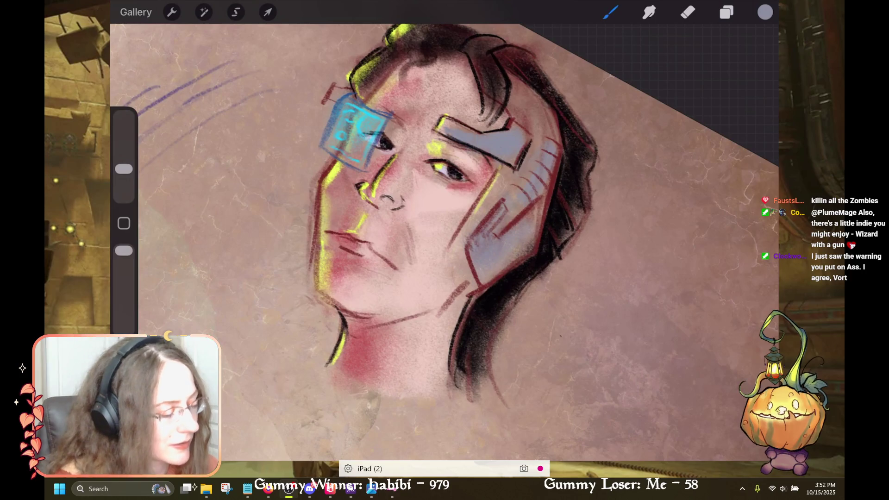
# - Pick a Grayscale grey and paint the headphone band down the side of the head
pyautogui.click(765, 12)
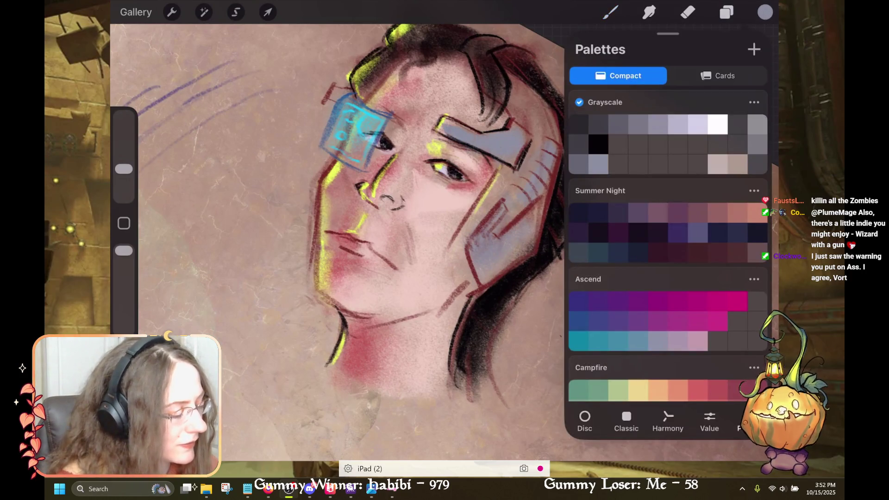
pyautogui.click(598, 164)
pyautogui.click(765, 12)
pyautogui.moveTo(514, 176); pyautogui.dragTo(459, 245)
pyautogui.moveTo(477, 206)
pyautogui.mouseDown()
pyautogui.moveTo(445, 260)
pyautogui.moveTo(468, 291)
pyautogui.mouseUp()
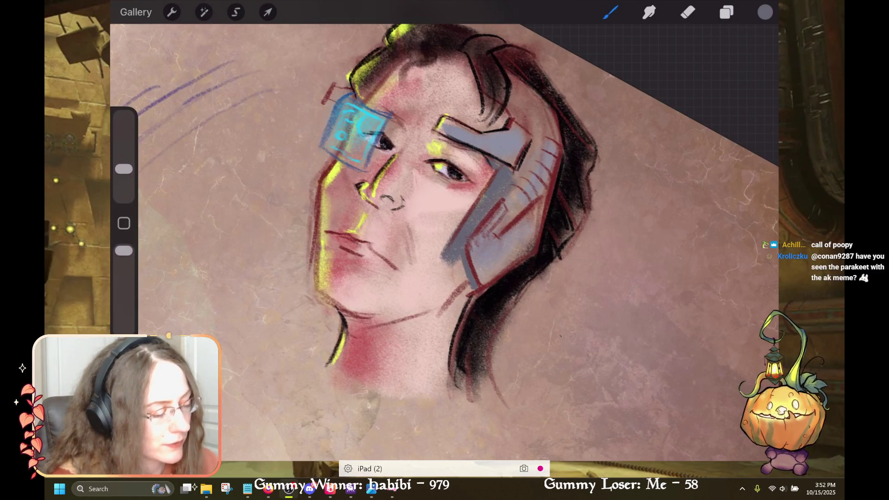
# - Add dark hatching on the grey band and extend it up into the hair
pyautogui.moveTo(538, 156); pyautogui.dragTo(512, 195)
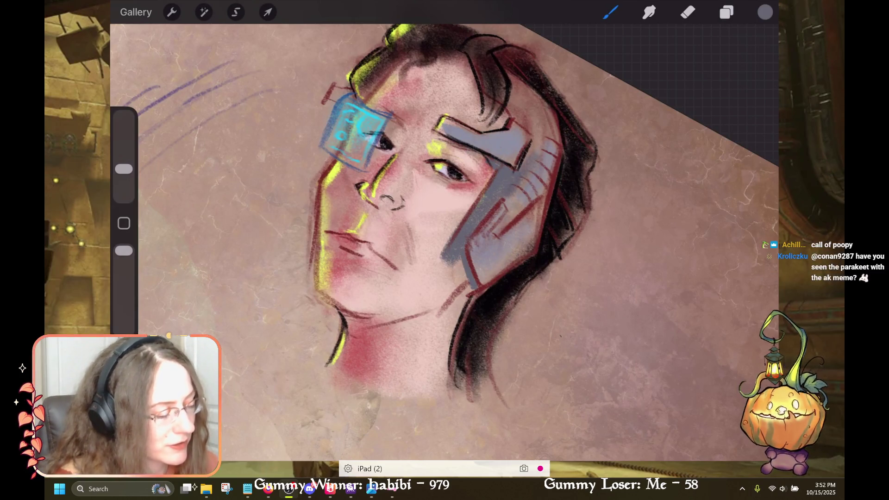
pyautogui.moveTo(540, 139)
pyautogui.mouseDown()
pyautogui.moveTo(537, 118)
pyautogui.moveTo(514, 88)
pyautogui.mouseUp()
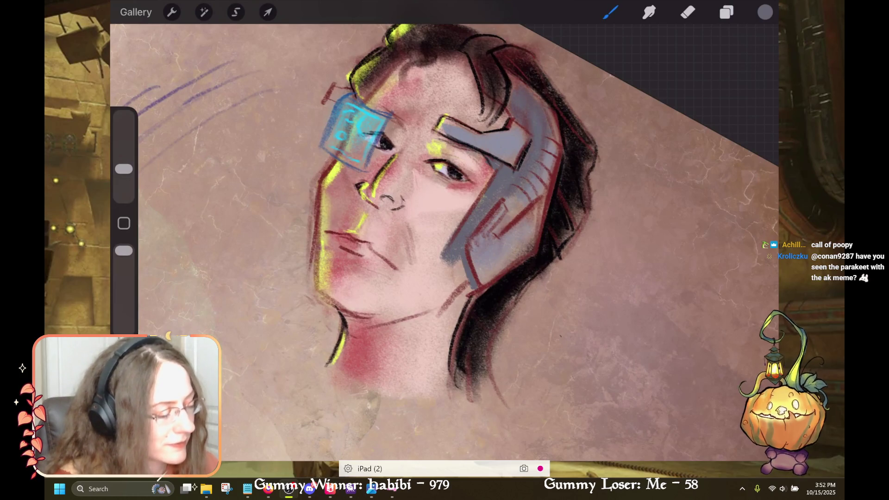
pyautogui.moveTo(554, 114); pyautogui.dragTo(567, 169)
pyautogui.moveTo(533, 195); pyautogui.dragTo(491, 245)
pyautogui.hotkey('ctrl', 'z')
pyautogui.moveTo(511, 213); pyautogui.dragTo(493, 243)
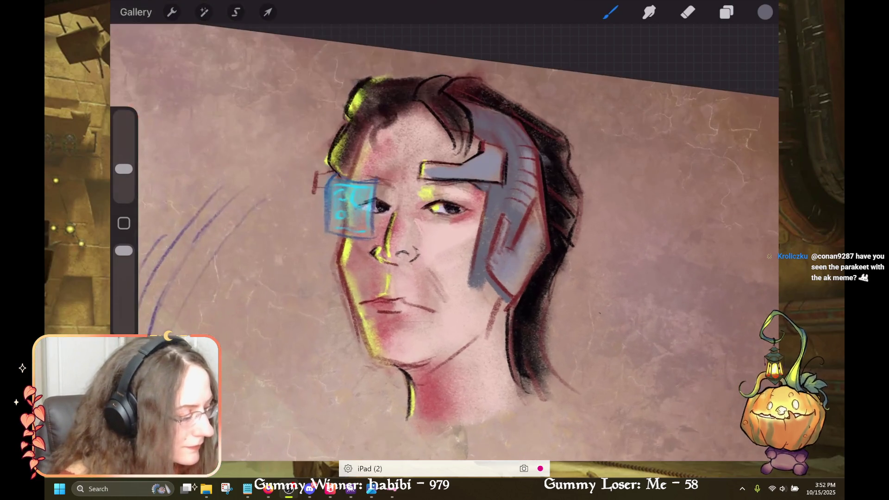
pyautogui.click(765, 12)
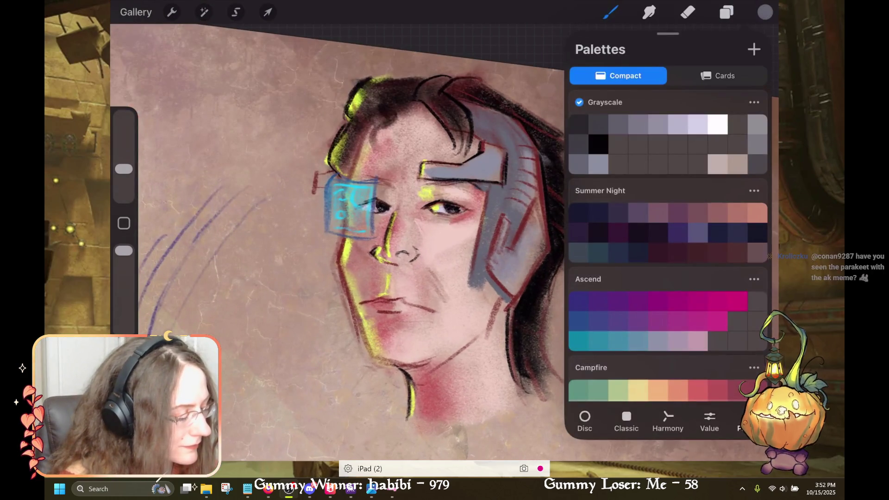
# - Shade the man's forehead with the pale beige Grayscale swatch
pyautogui.click(737, 164)
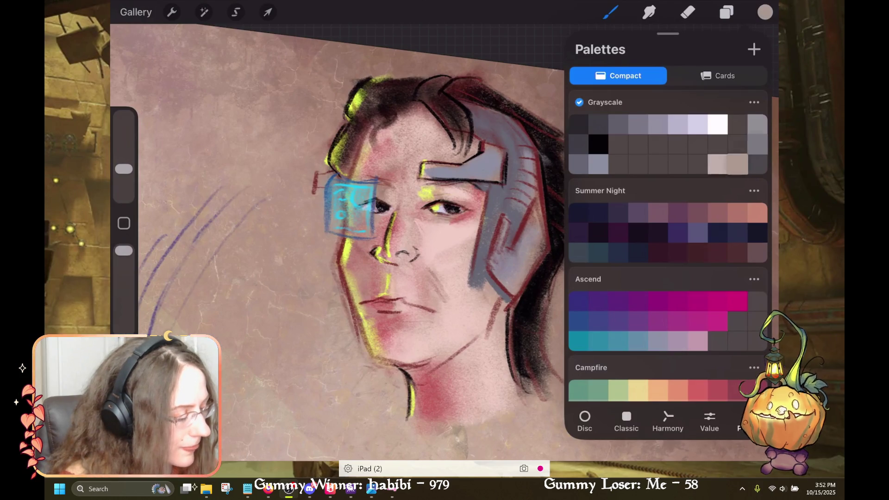
pyautogui.click(451, 248)
pyautogui.moveTo(436, 268); pyautogui.dragTo(472, 227)
pyautogui.hotkey('ctrl', 'z')
pyautogui.moveTo(421, 132)
pyautogui.mouseDown()
pyautogui.moveTo(393, 136)
pyautogui.moveTo(384, 128)
pyautogui.mouseUp()
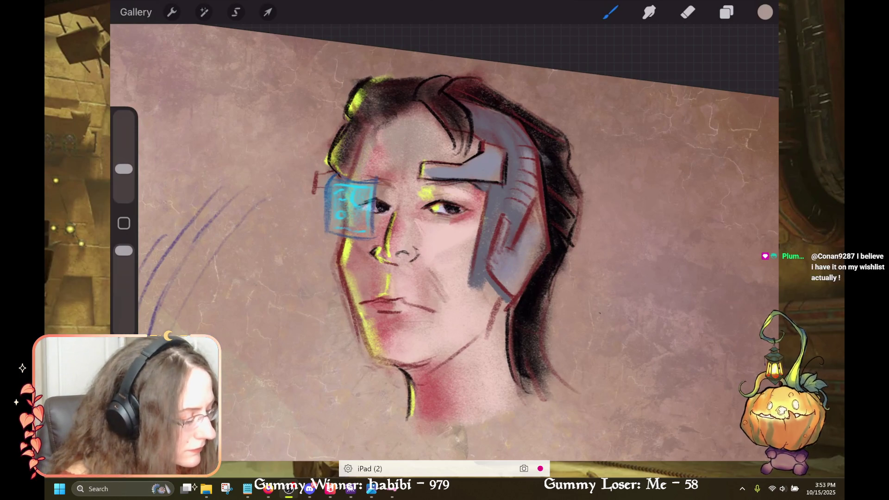
# - Hide and re-show the Lines layer to check the forehead shading
pyautogui.click(727, 12)
pyautogui.click(749, 226)
pyautogui.click(749, 226)
pyautogui.click(726, 13)
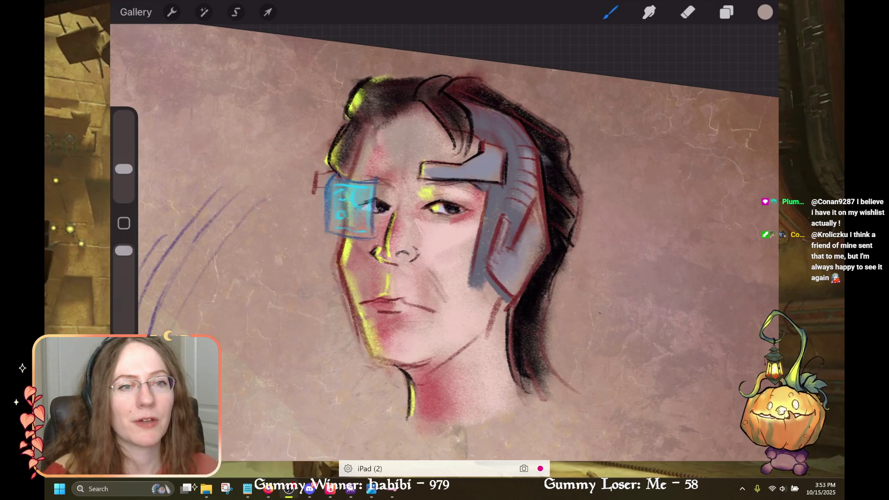
pyautogui.scroll(-2, 445, 231)
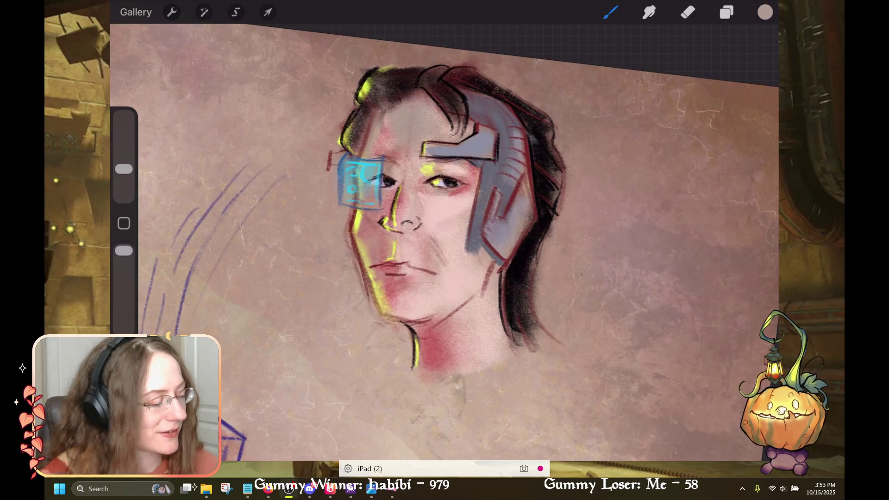
# - Pick a bright yellow swatch from the palettes as the painting colour and glance at the layers
pyautogui.scroll(3, 444, 240)
pyautogui.click(765, 12)
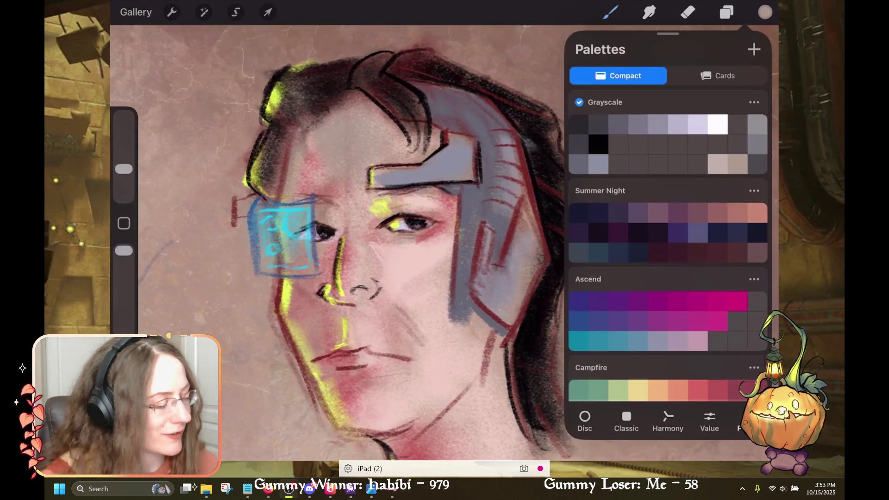
pyautogui.scroll(-5, 668, 241)
pyautogui.scroll(-5, 668, 241)
pyautogui.scroll(-3, 668, 246)
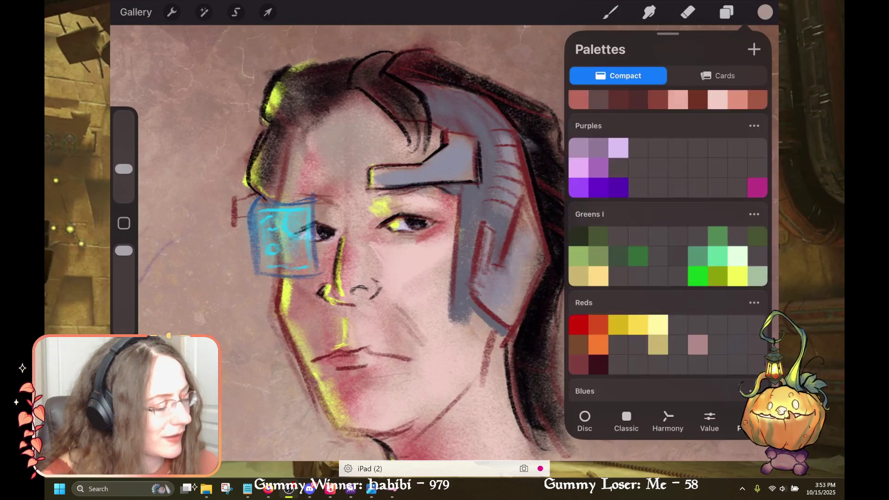
pyautogui.scroll(-5, 667, 246)
pyautogui.click(738, 162)
pyautogui.click(610, 12)
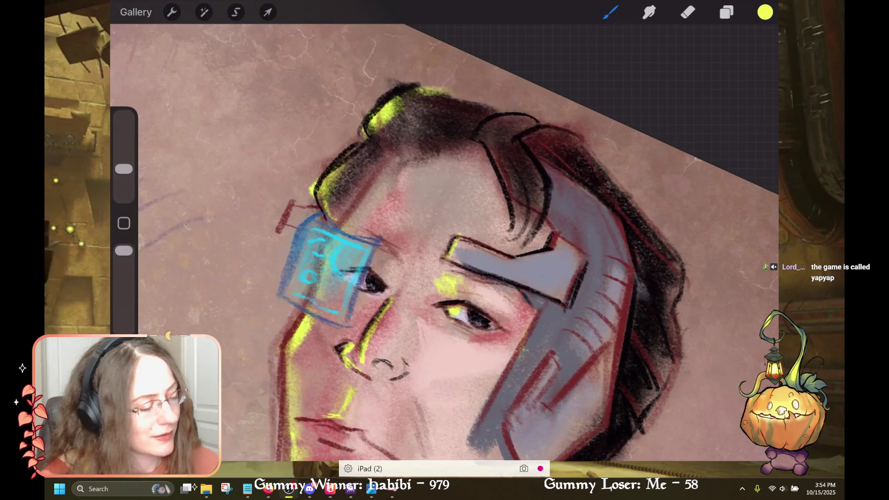
pyautogui.click(727, 12)
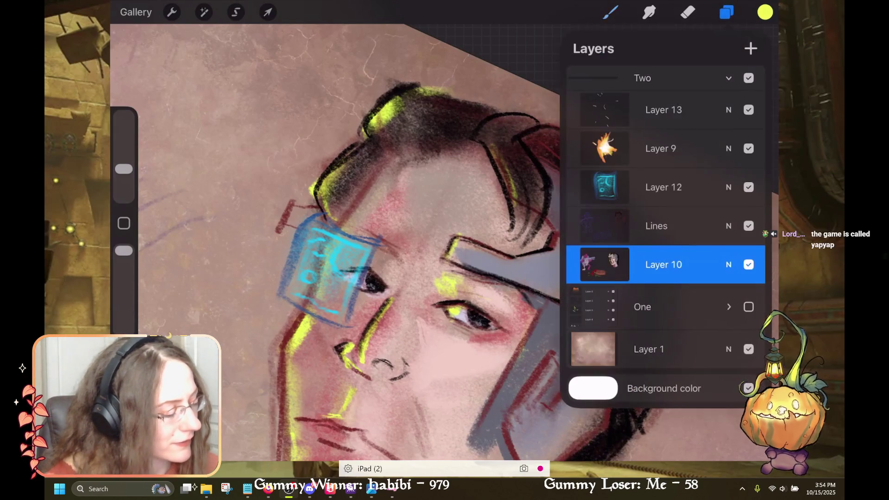
pyautogui.click(727, 12)
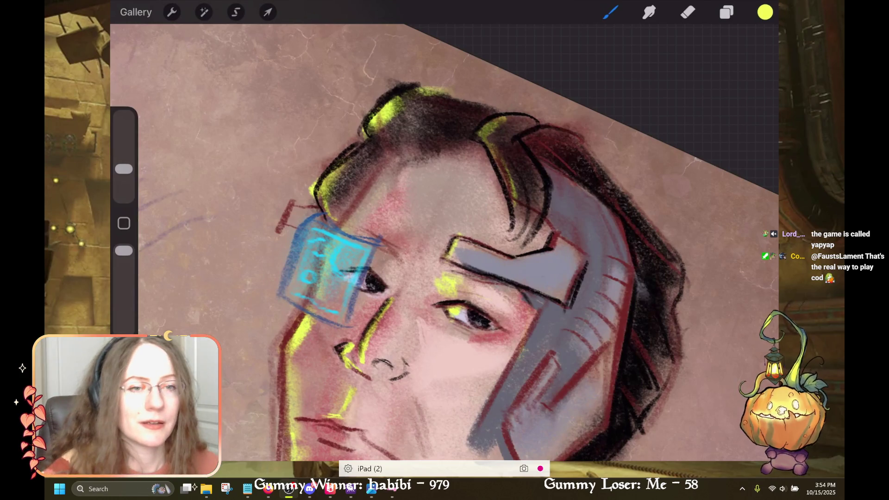
# - Undo two unwanted yellow rim-light strokes on the man's hair and face
pyautogui.hotkey('ctrl', 'z')
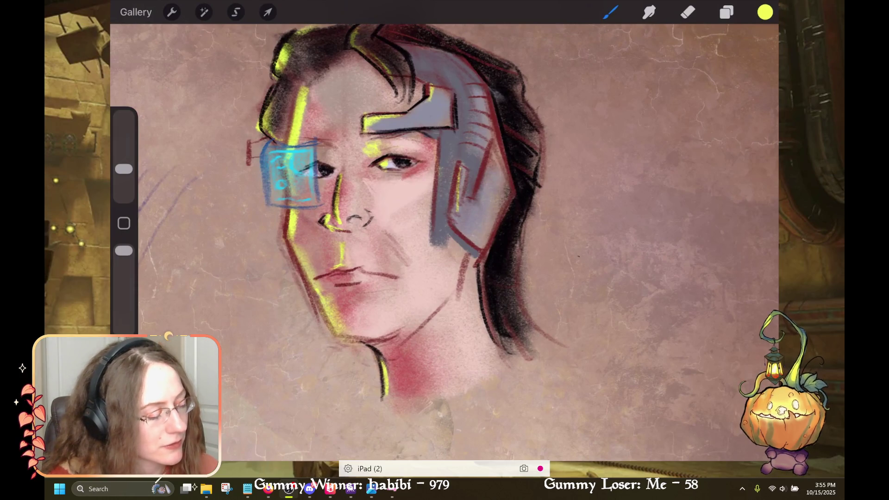
pyautogui.hotkey('ctrl', 'z')
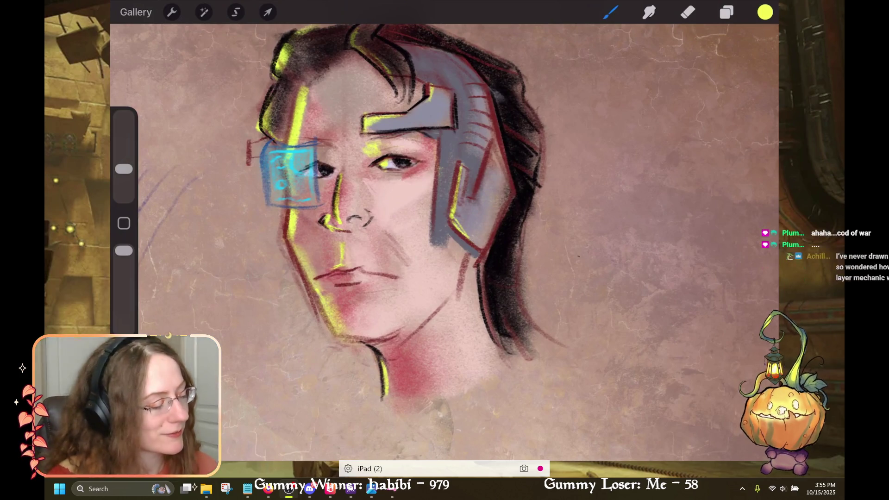
pyautogui.hscroll(-5, 444, 231)
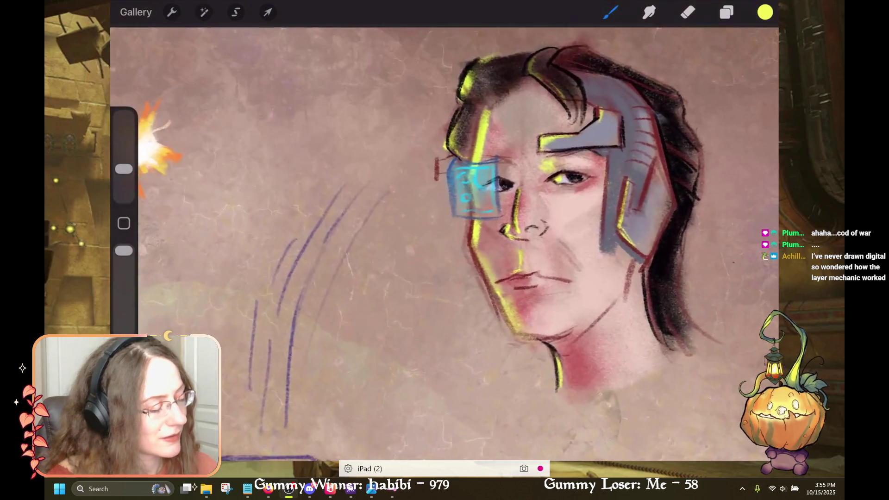
pyautogui.scroll(2, 510, 231)
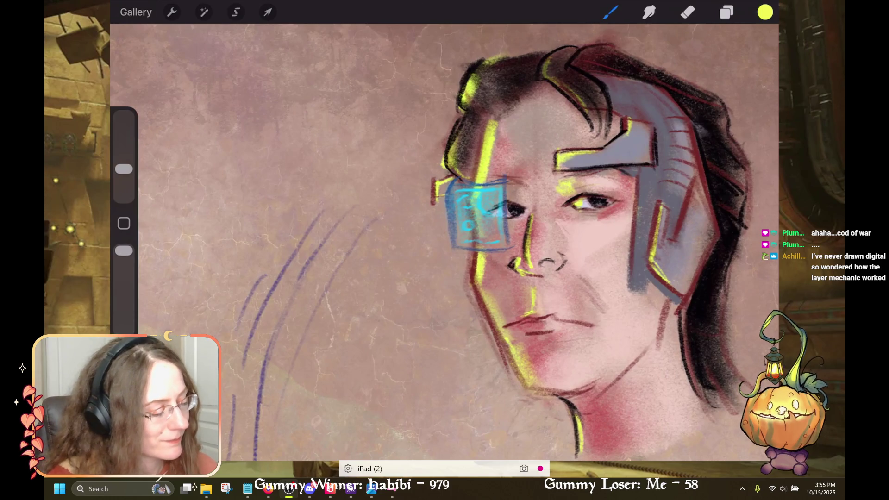
# - Switch the painting colour to black from the Grayscale palette
pyautogui.scroll(-3, 444, 240)
pyautogui.scroll(2, 444, 241)
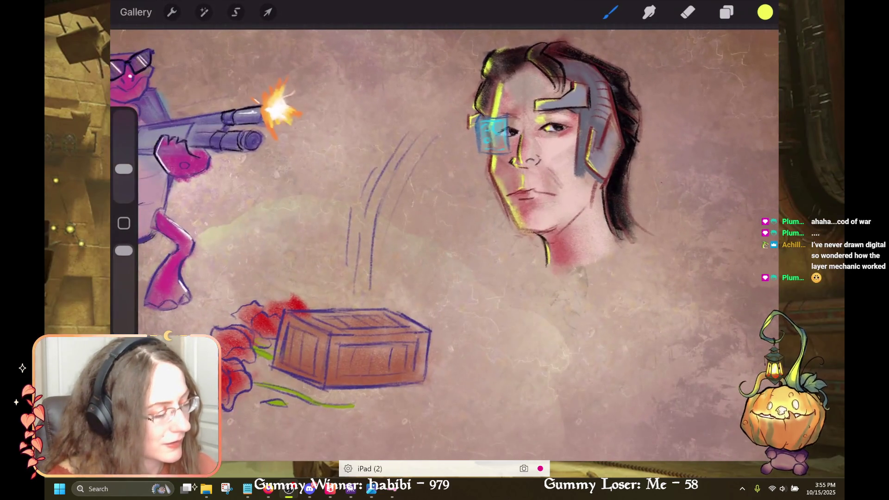
pyautogui.click(765, 12)
pyautogui.click(765, 12)
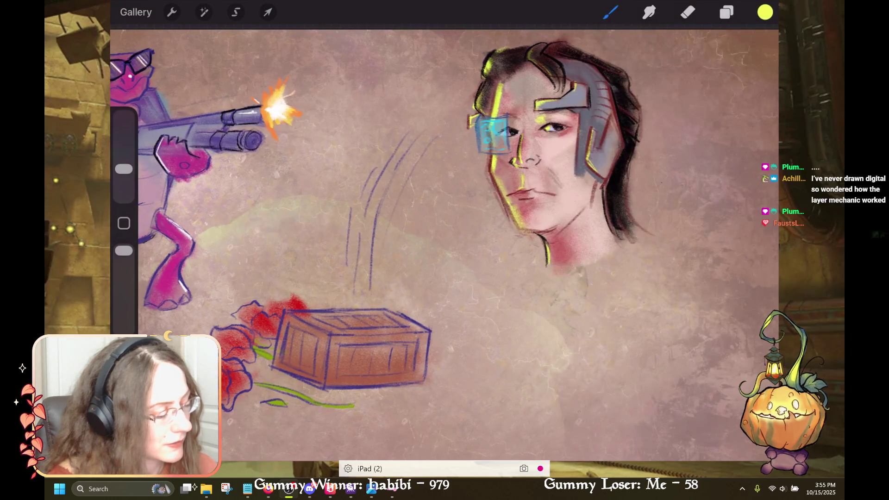
pyautogui.click(765, 12)
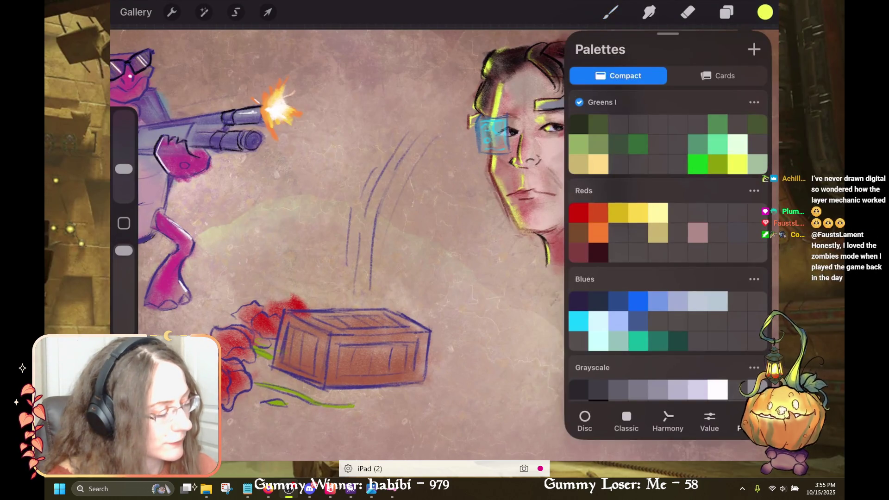
pyautogui.scroll(2, 668, 232)
pyautogui.scroll(-3, 668, 232)
pyautogui.click(598, 302)
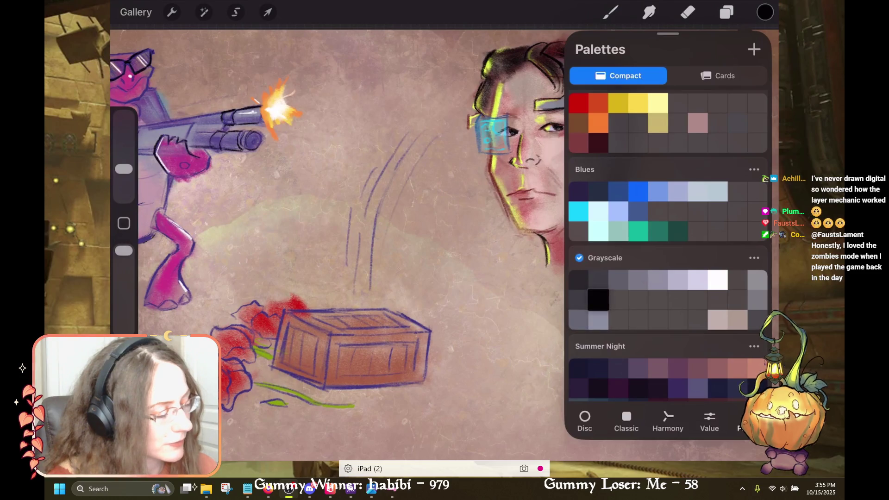
# - Make the Lines layer the active layer
pyautogui.click(726, 12)
pyautogui.click(662, 226)
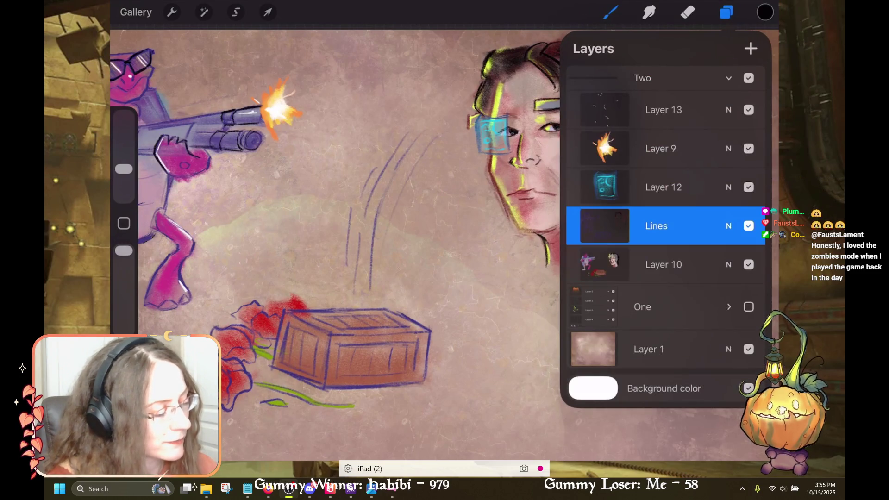
pyautogui.click(726, 12)
pyautogui.scroll(3, 445, 245)
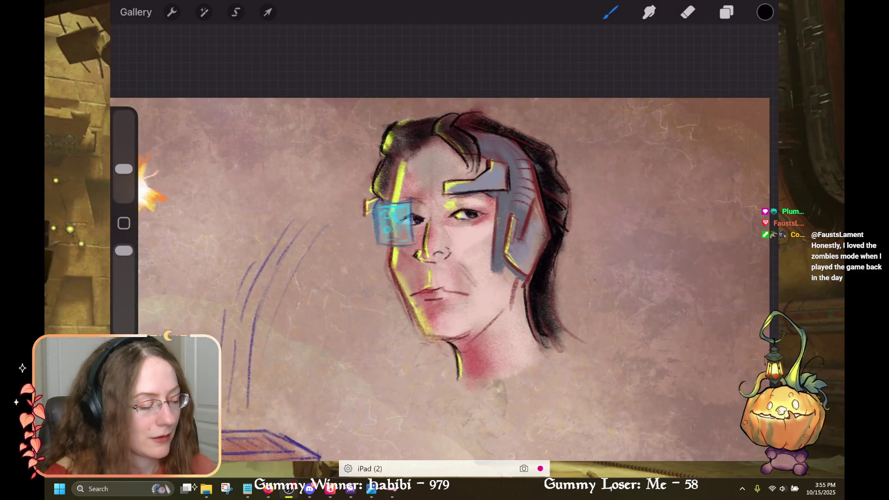
# - Ink dark pencil strokes over the eyebrow above the cyan visor and under the right eye
pyautogui.scroll(2, 445, 241)
pyautogui.scroll(3, 444, 241)
pyautogui.moveTo(486, 246); pyautogui.dragTo(521, 257)
pyautogui.moveTo(472, 244)
pyautogui.mouseDown()
pyautogui.moveTo(512, 257)
pyautogui.moveTo(562, 303)
pyautogui.mouseUp()
pyautogui.moveTo(532, 268); pyautogui.dragTo(568, 315)
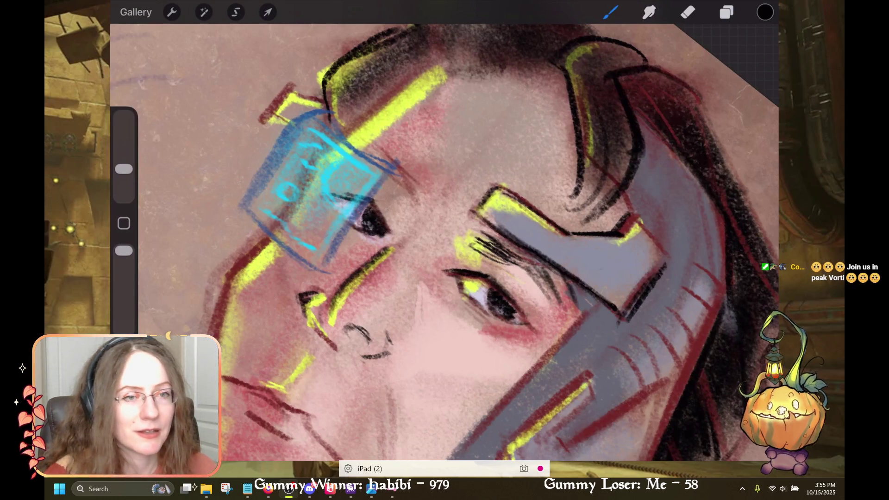
pyautogui.moveTo(528, 265); pyautogui.dragTo(555, 307)
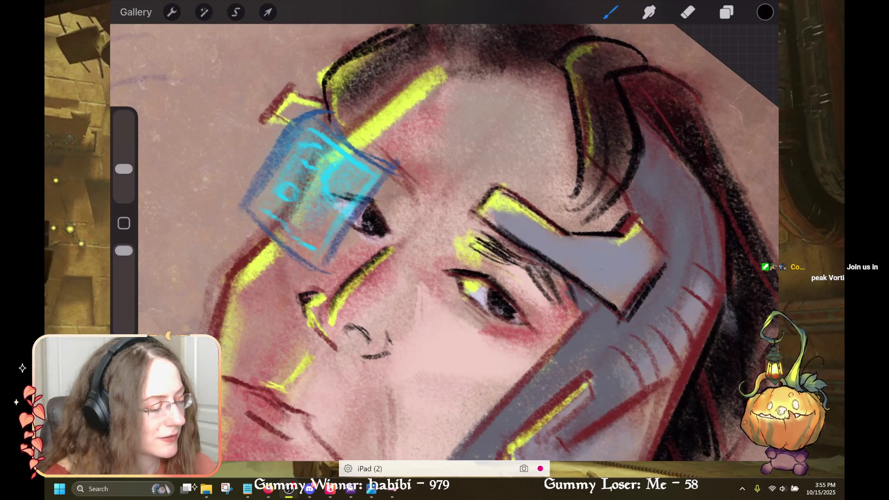
pyautogui.moveTo(315, 185); pyautogui.dragTo(394, 301)
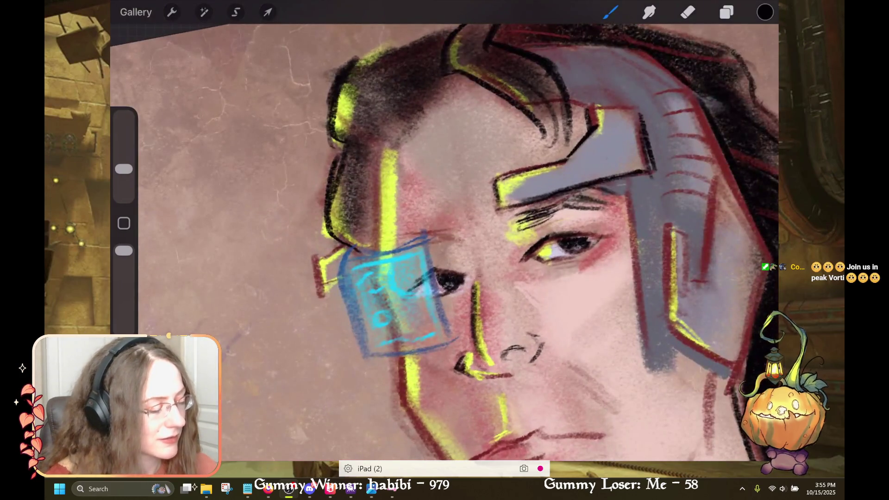
pyautogui.moveTo(386, 245)
pyautogui.mouseDown()
pyautogui.moveTo(435, 232)
pyautogui.moveTo(415, 248)
pyautogui.mouseUp()
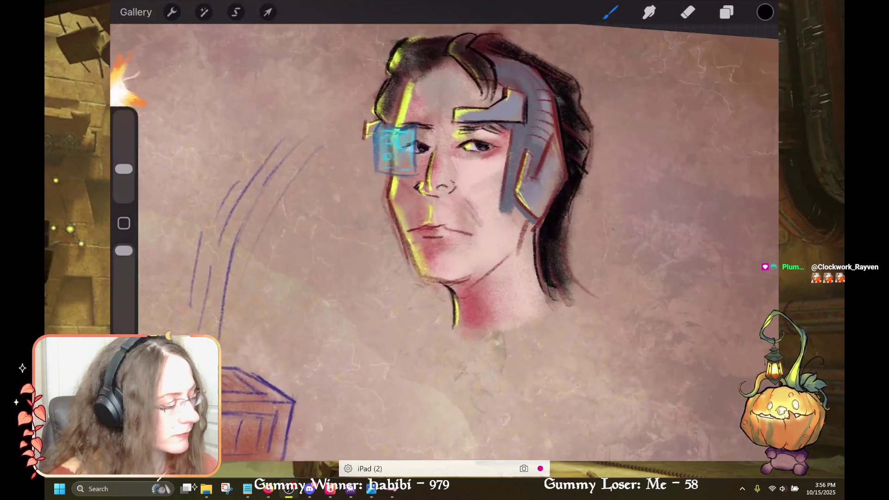
# - Check the colour palettes and layer list without changing the black colour
pyautogui.click(765, 12)
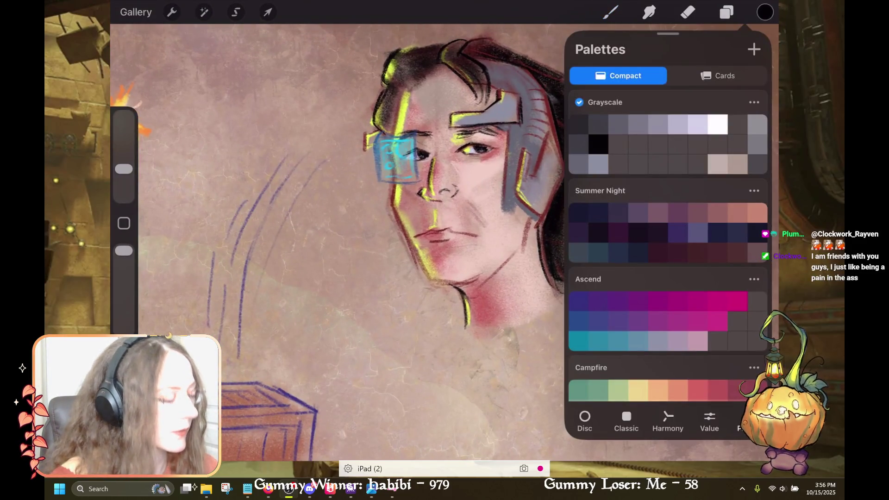
pyautogui.click(611, 12)
pyautogui.click(727, 13)
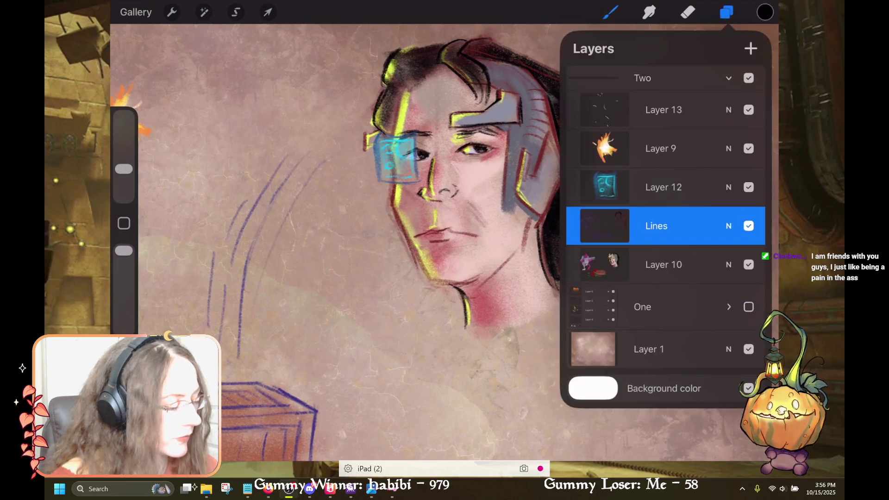
pyautogui.click(765, 12)
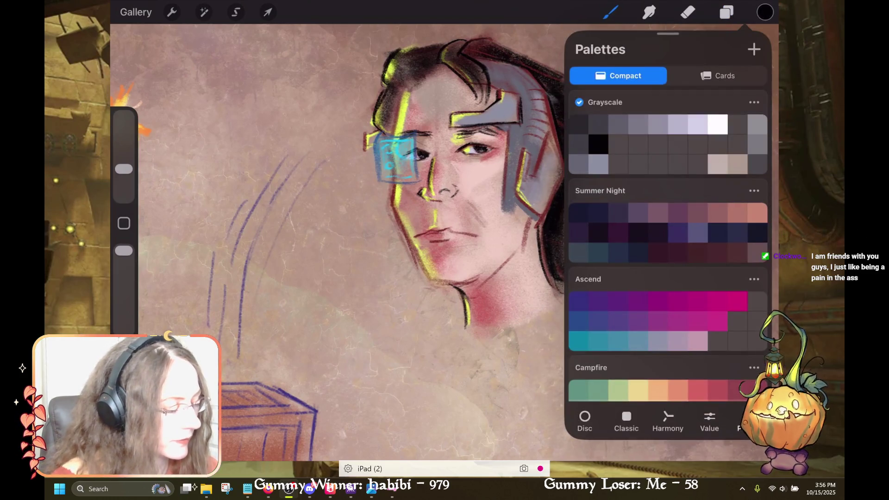
pyautogui.click(765, 12)
# - Sketch dark hair strokes over the forehead, undoing two attempts before the final stroke
pyautogui.moveTo(417, 208); pyautogui.dragTo(463, 176)
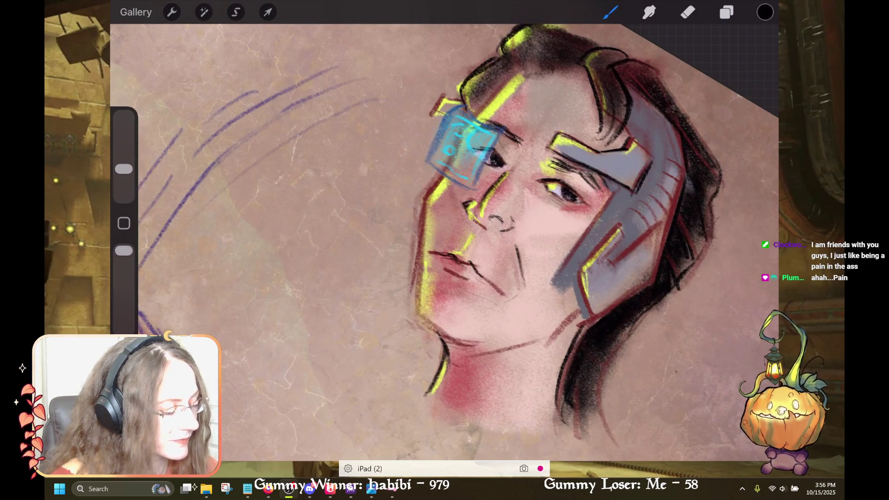
pyautogui.moveTo(500, 222); pyautogui.dragTo(463, 245)
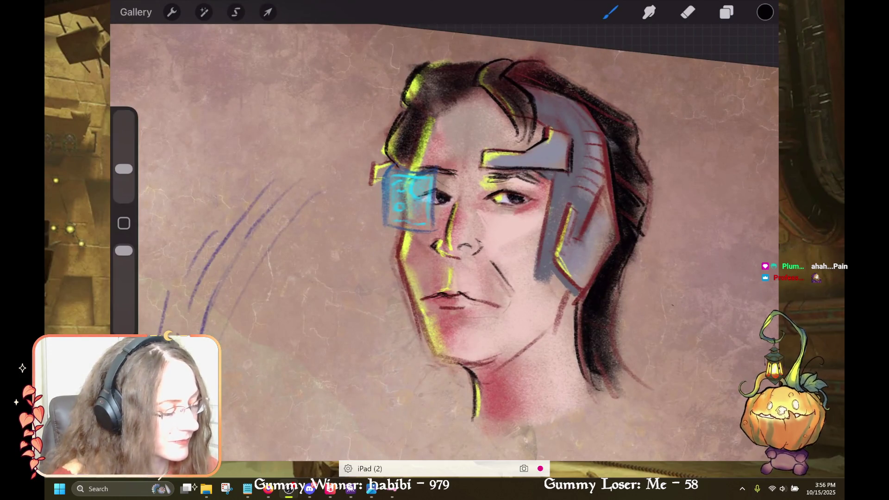
pyautogui.hotkey('ctrl', 'z')
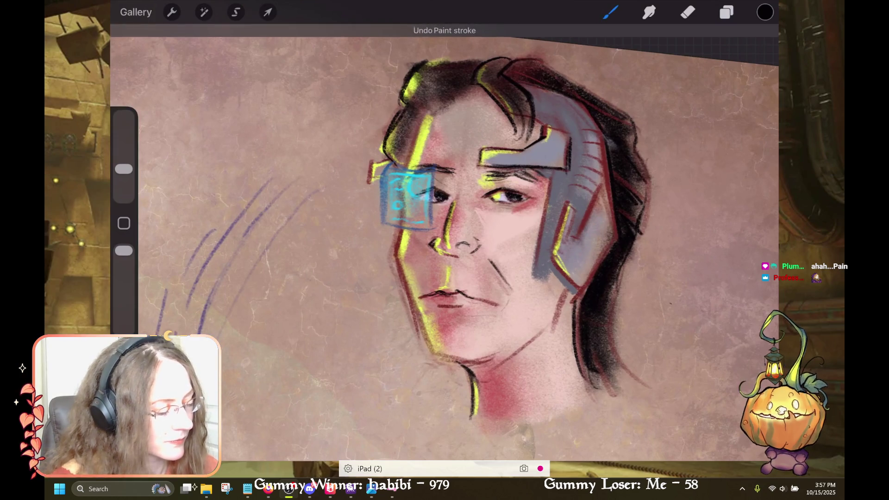
pyautogui.moveTo(458, 100); pyautogui.dragTo(442, 132)
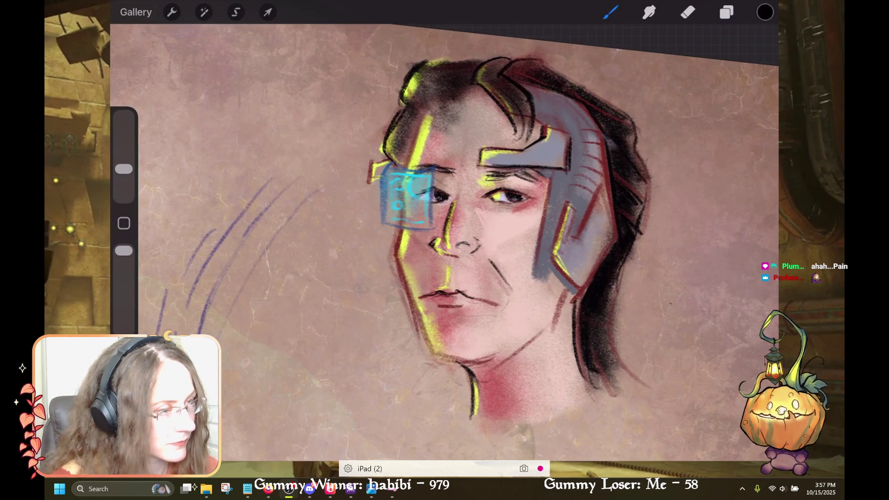
pyautogui.hotkey('ctrl', 'z')
pyautogui.hotkey('ctrl', 'z')
pyautogui.moveTo(452, 99)
pyautogui.mouseDown()
pyautogui.moveTo(447, 109)
pyautogui.moveTo(457, 115)
pyautogui.moveTo(415, 114)
pyautogui.mouseUp()
pyautogui.scroll(-5, 463, 232)
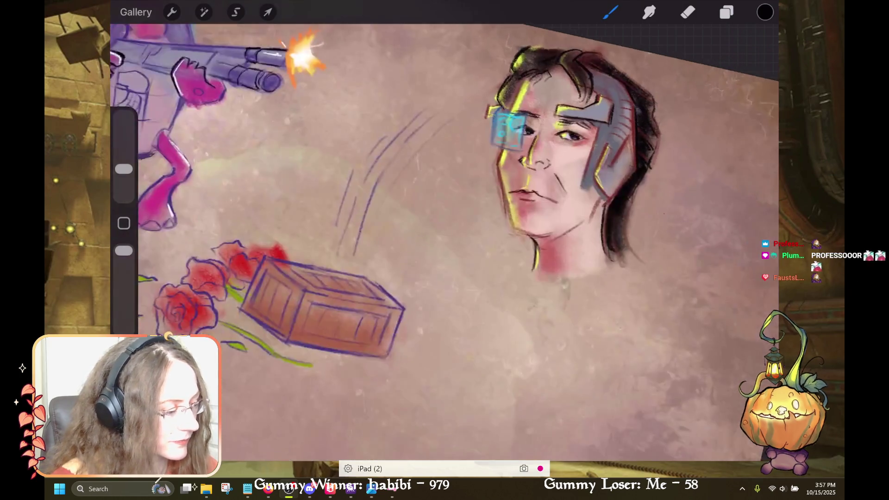
pyautogui.scroll(2, 463, 232)
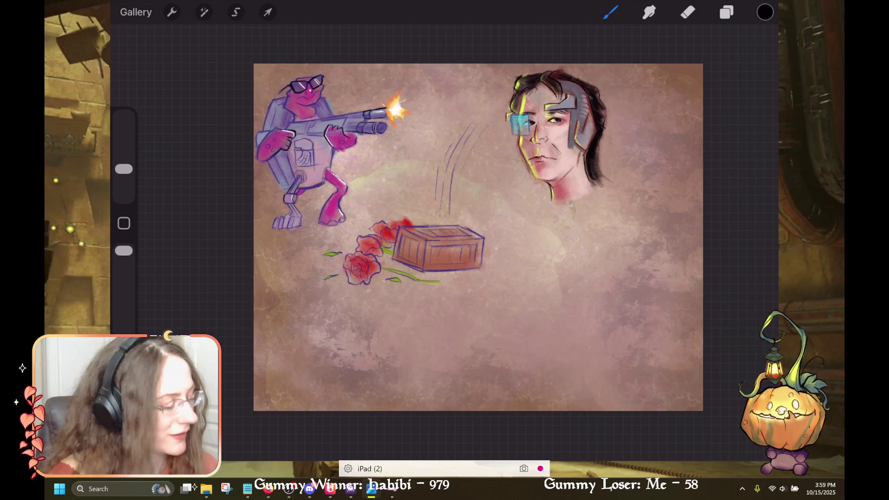
# - Check the layers, then show the Grayscale, Summer Night, Ascend and Campfire palettes
pyautogui.click(727, 13)
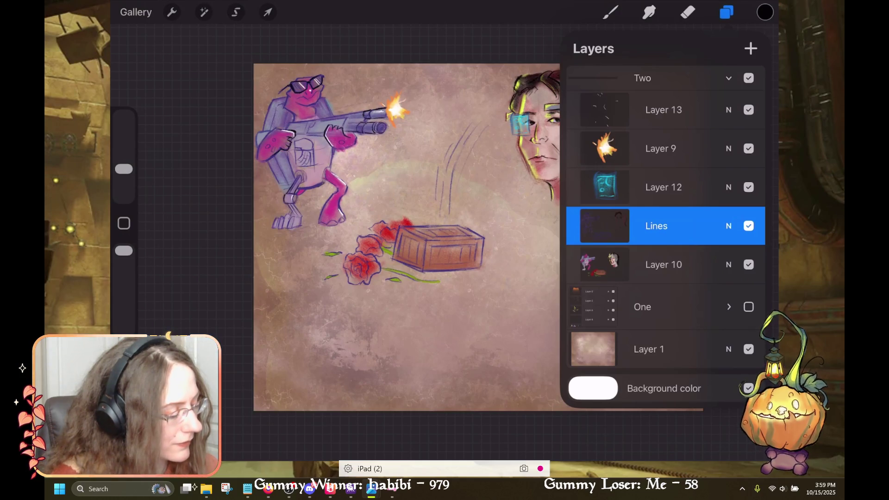
pyautogui.click(765, 12)
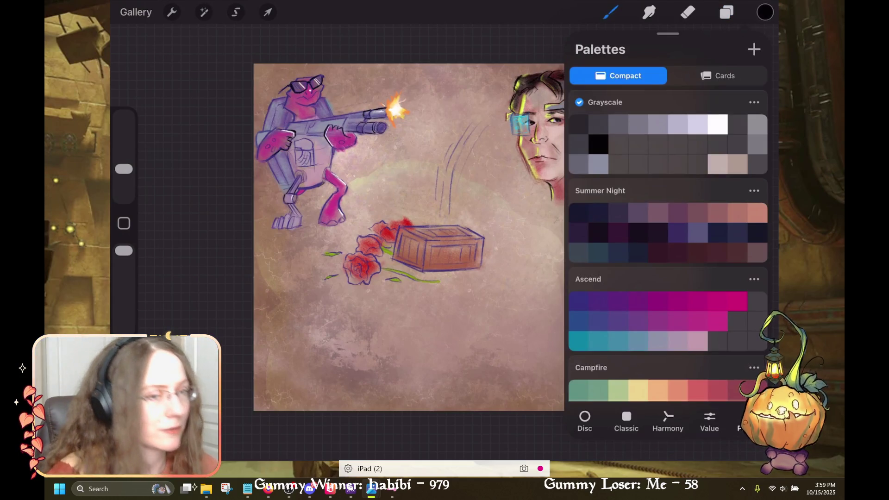